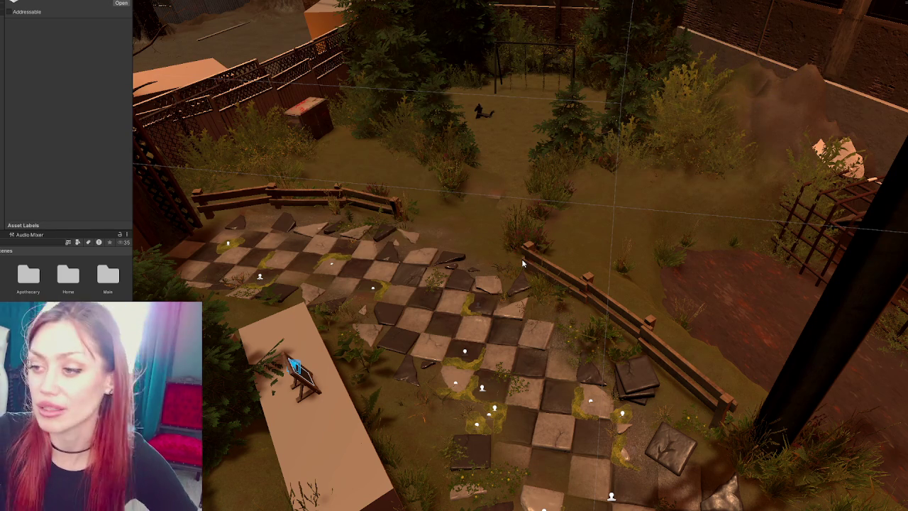
- Fly the Unity Scene view toward the brick building, then pull back over the checkered garden
mouse_move(571, 227)
left_mouse_down()
mouse_move(654, 174)
mouse_move(628, 207)
left_mouse_up()
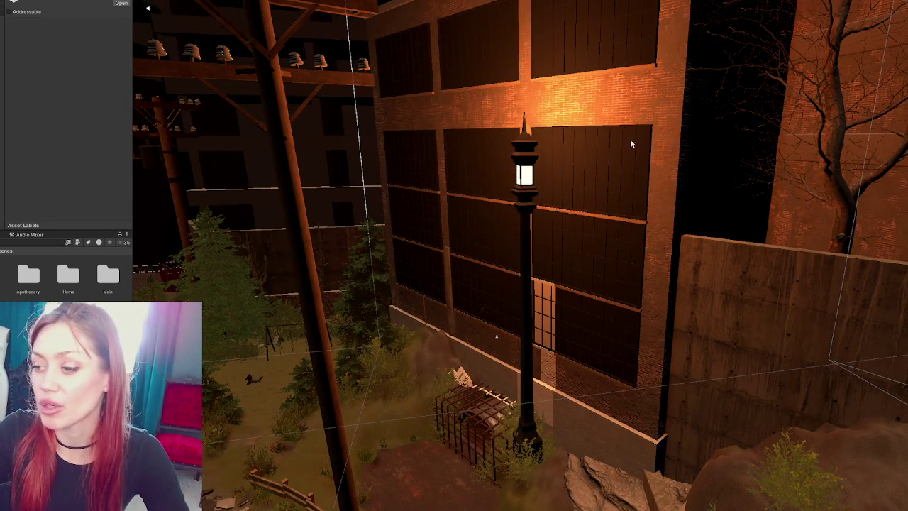
mouse_move(600, 178)
left_mouse_down()
mouse_move(444, 270)
mouse_move(748, 314)
mouse_move(720, 256)
mouse_move(581, 294)
mouse_move(815, 351)
mouse_move(710, 323)
mouse_move(724, 268)
mouse_move(714, 305)
left_mouse_up()
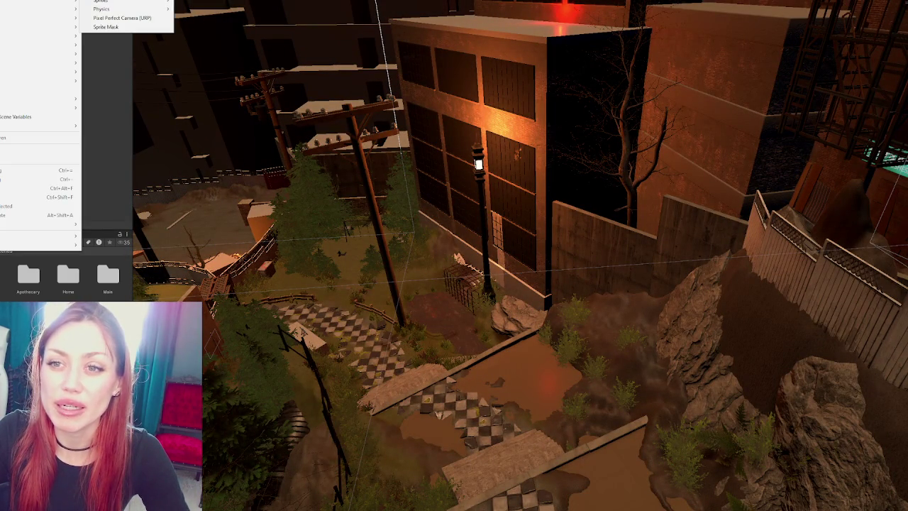
key("Escape")
key("Escape")
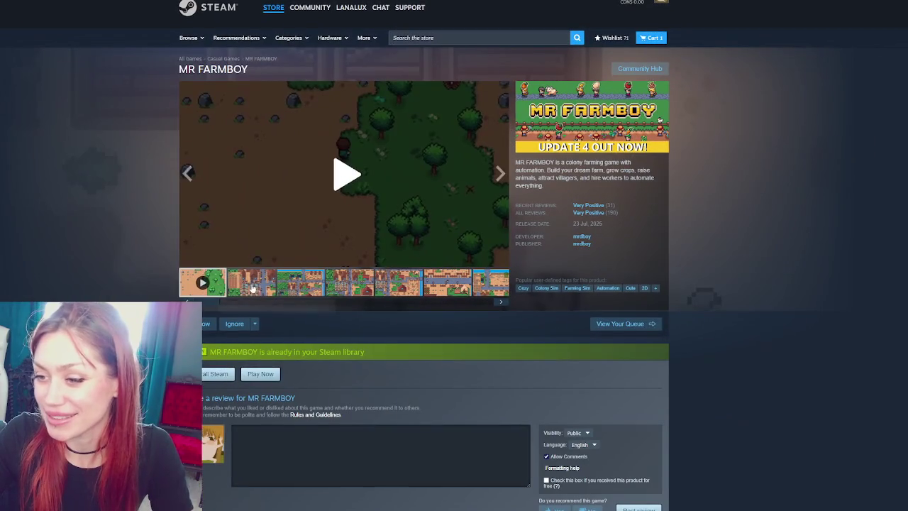
- Step through the MR FARMBOY gameplay screenshots in the store gallery one by one
left_click(267, 286)
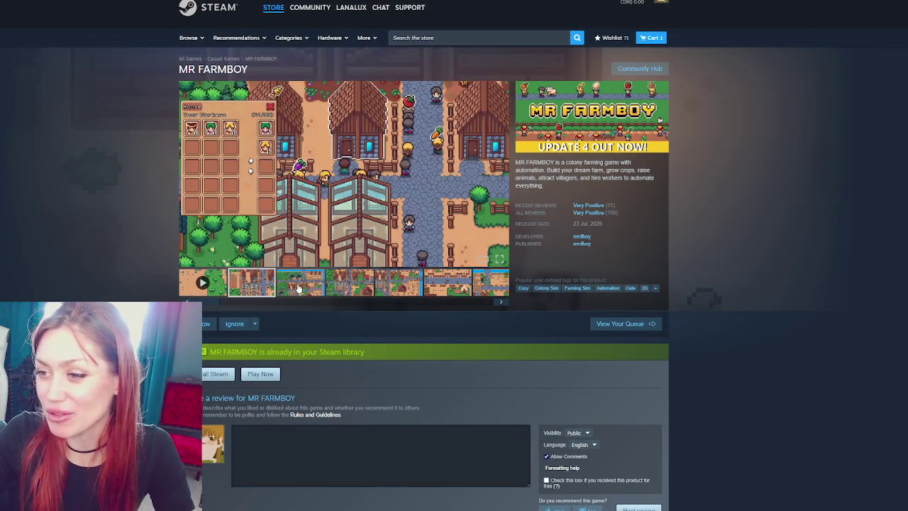
left_click(309, 287)
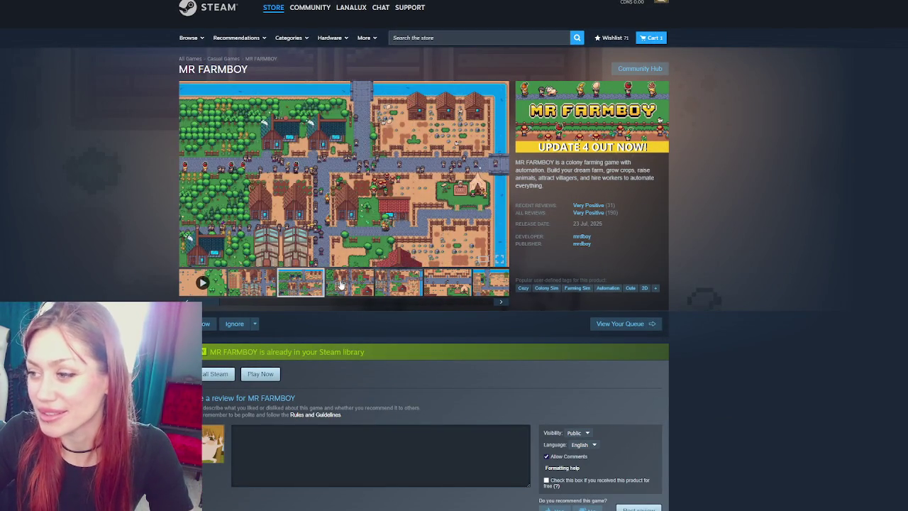
left_click(340, 283)
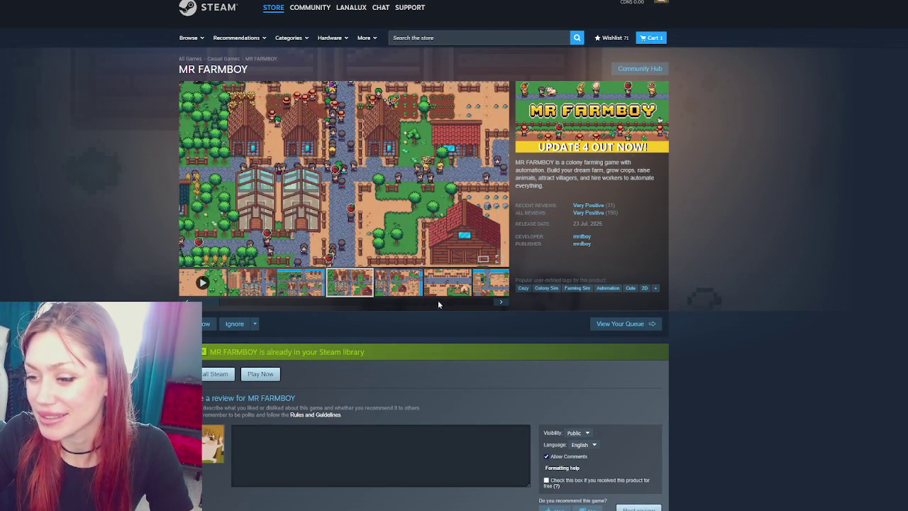
left_click(404, 288)
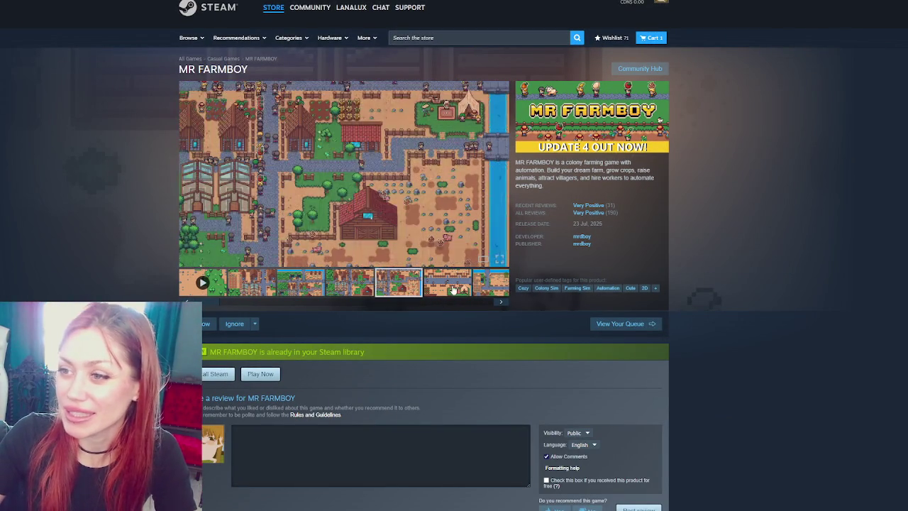
left_click(454, 287)
left_click(501, 302)
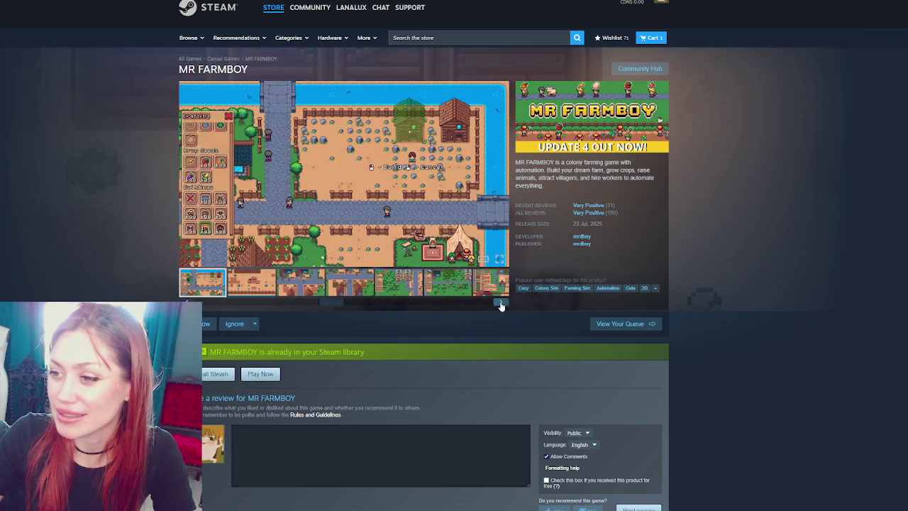
left_click(358, 289)
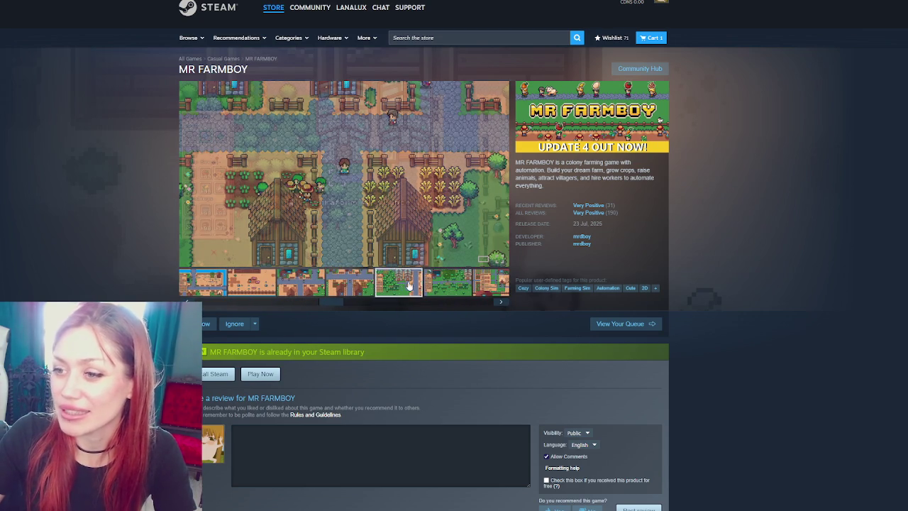
left_click(434, 282)
left_click(495, 282)
left_click(489, 291)
left_click(489, 291)
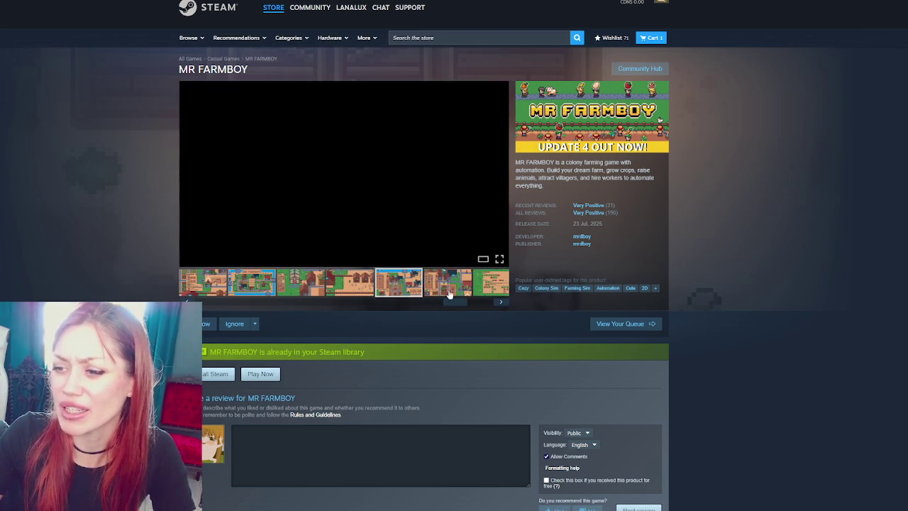
left_click(270, 286)
left_click(221, 288)
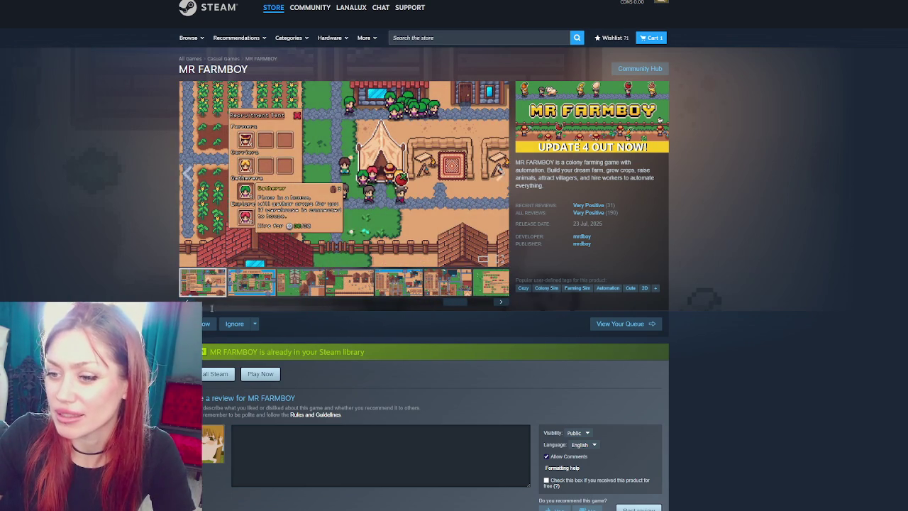
- Play the MR FARMBOY gameplay trailer, then revisit the third and fourth gallery items
left_click(186, 300)
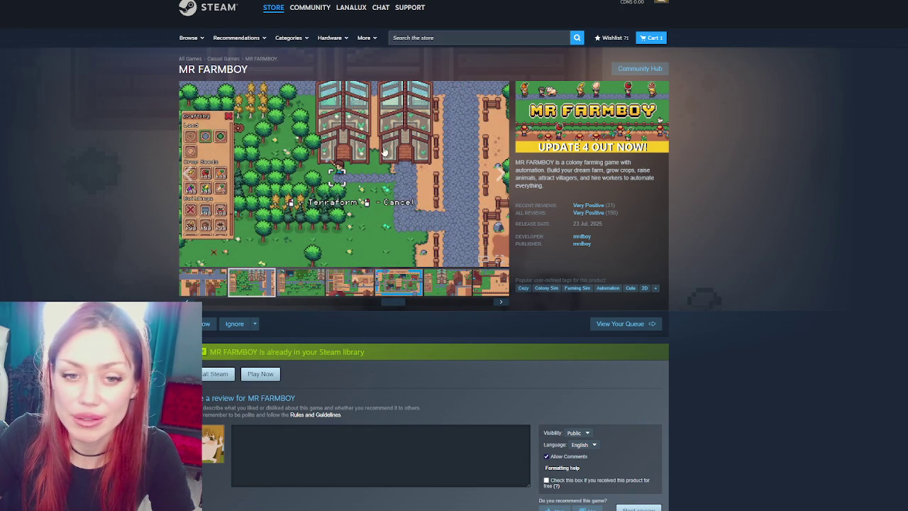
left_click(501, 301)
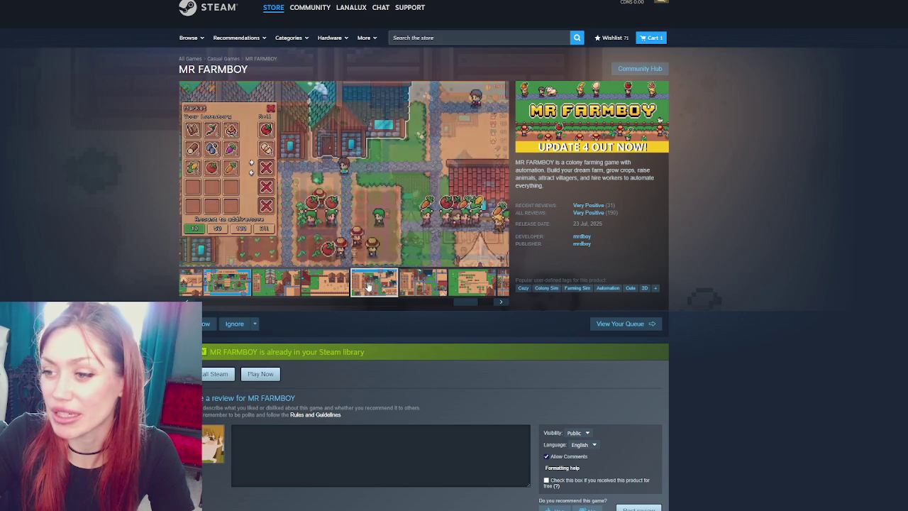
left_click(325, 284)
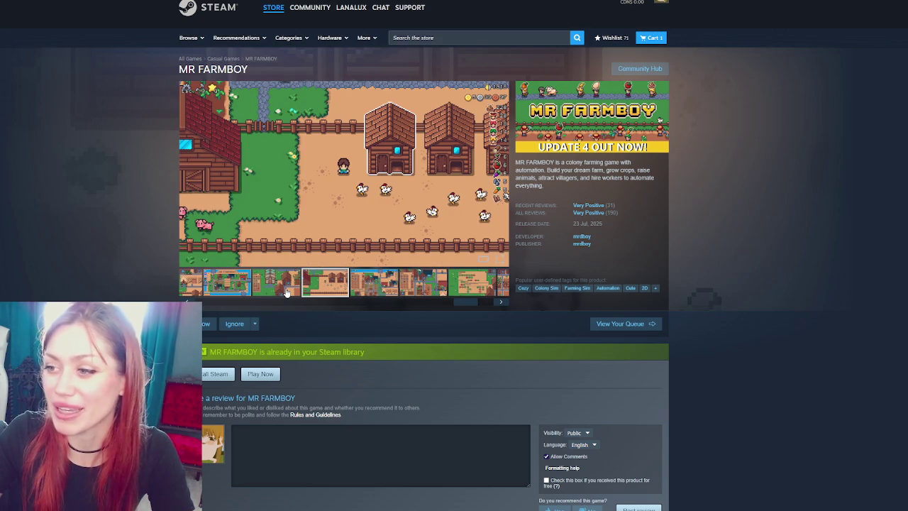
left_click(287, 292)
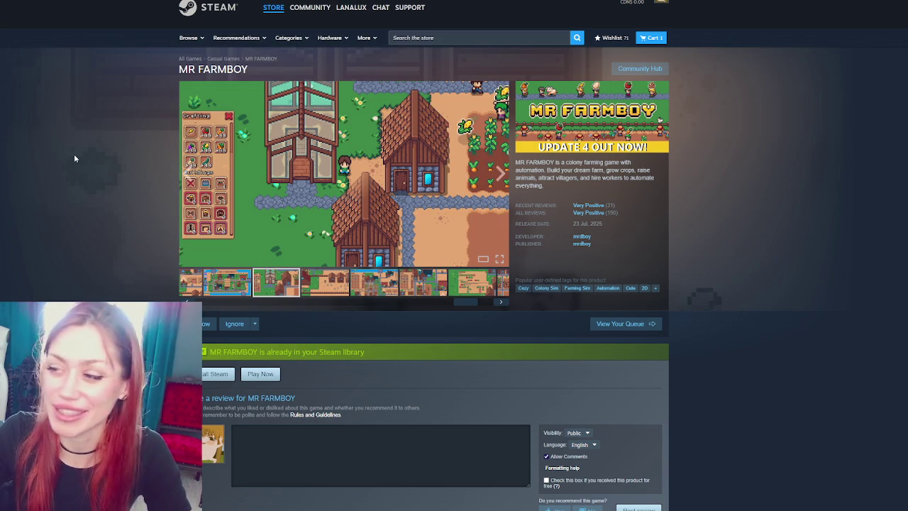
scroll(73, 154, "down", 3)
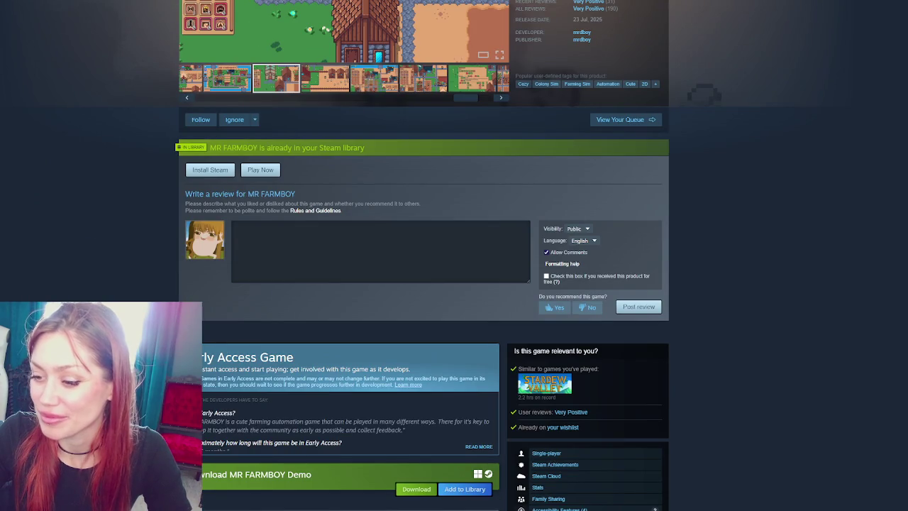
- Scroll down the MR FARMBOY page through reviews, Early Access and About, then back up
scroll(874, 204, "down", 3)
scroll(874, 203, "down", 6)
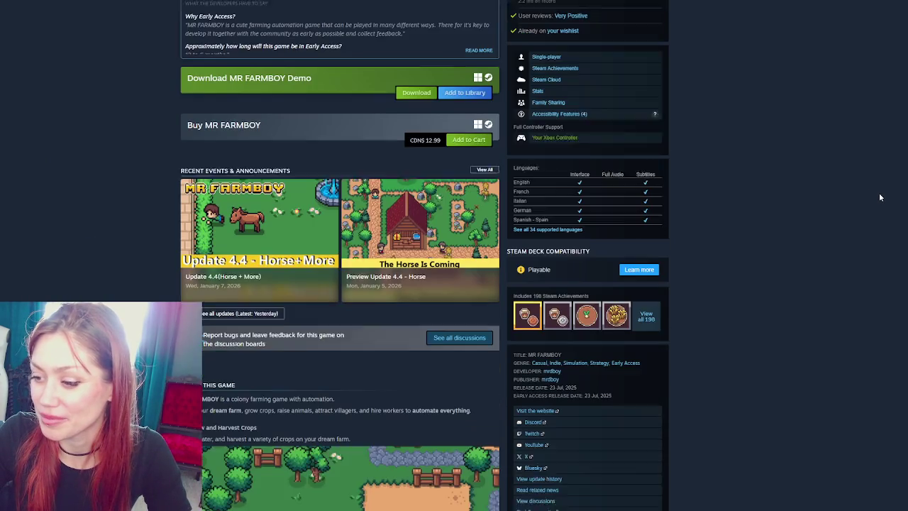
scroll(879, 197, "up", 12)
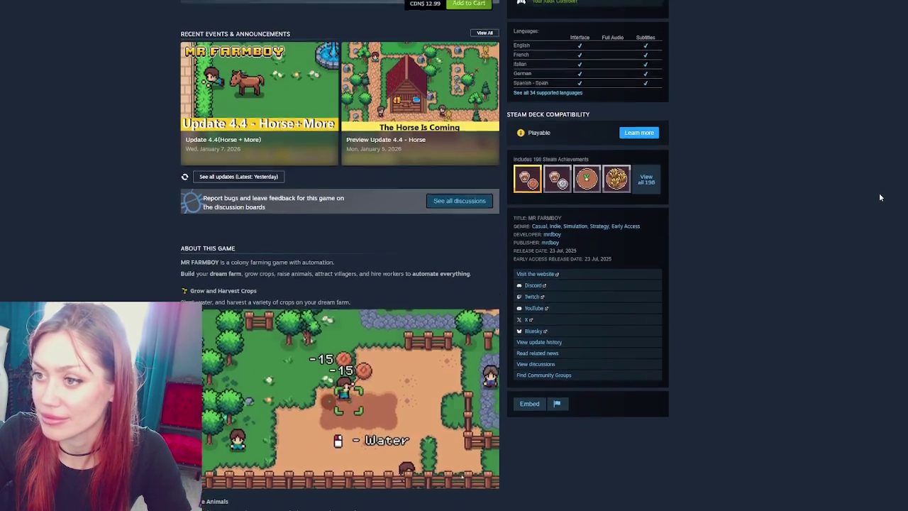
scroll(880, 197, "up", 2)
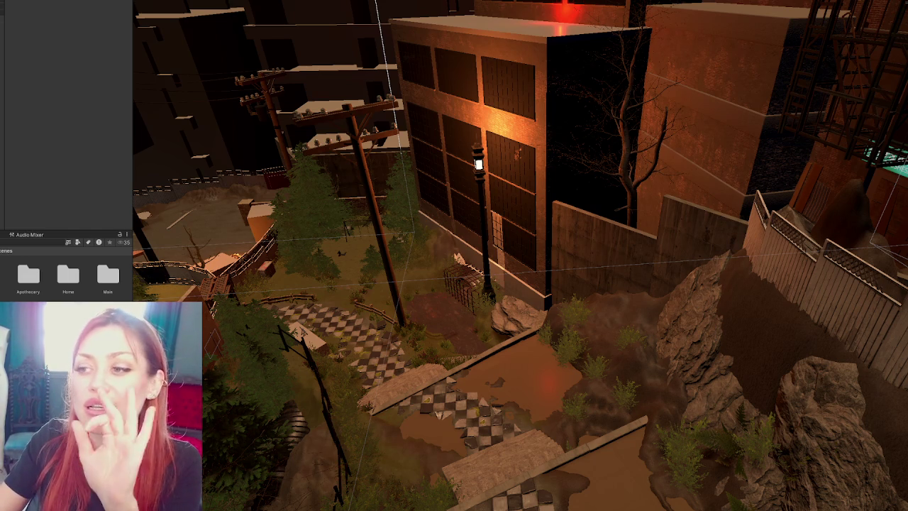
- Zoom the Unity Scene view in and out to inspect the dark alley garden
scroll(702, 468, "up", 1)
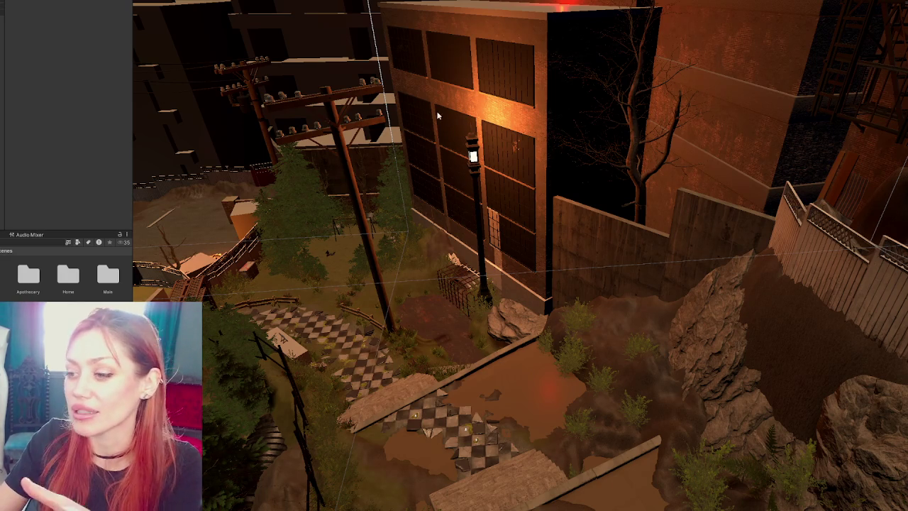
scroll(636, 249, "down", 2)
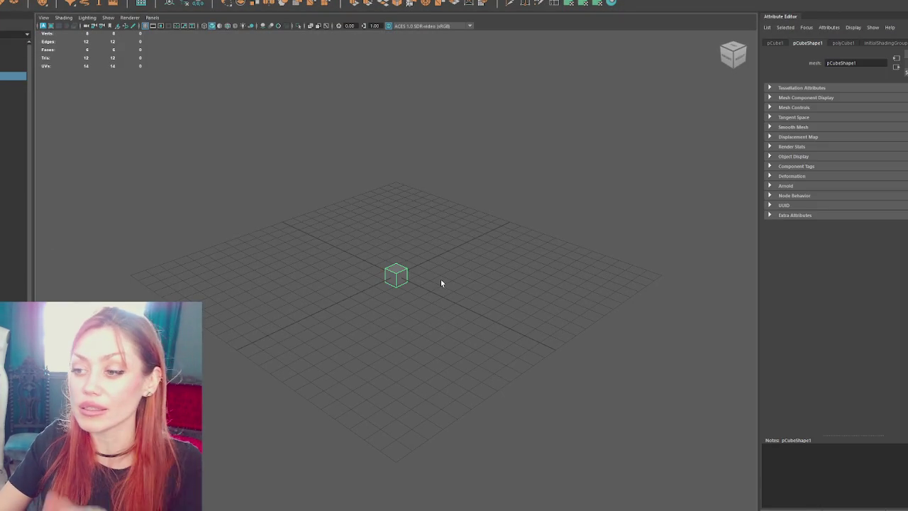
- Move the cube along X, duplicate it, enlarge the copy, then delete that copy
key("e")
key("w")
mouse_move(416, 286)
left_mouse_down()
mouse_move(362, 262)
mouse_move(488, 330)
mouse_move(349, 247)
mouse_move(399, 237)
left_mouse_up()
key("ctrl+d")
left_click(330, 252)
key("r")
left_click(472, 298)
mouse_move(472, 302)
left_mouse_down()
mouse_move(544, 290)
mouse_move(505, 252)
left_mouse_up()
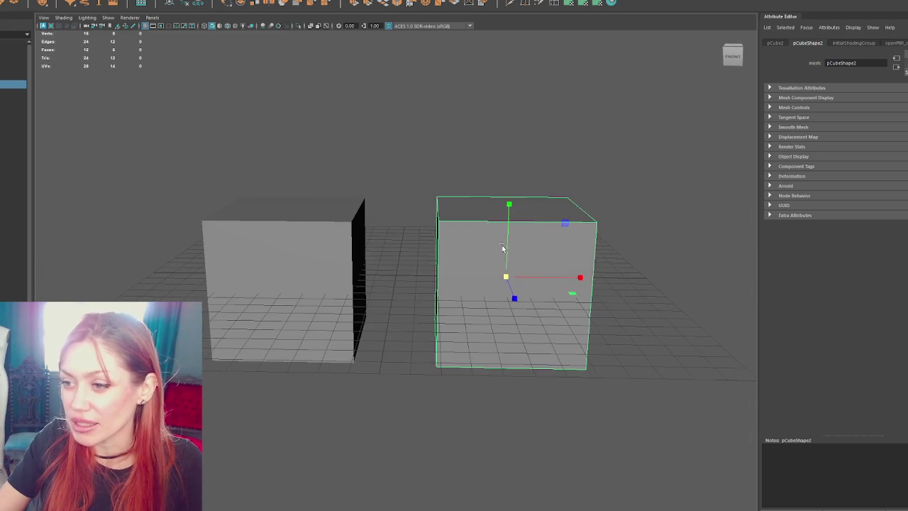
key("Delete")
- Raise the remaining cube, widen it along X and lower its height into a squat box
left_click(342, 237)
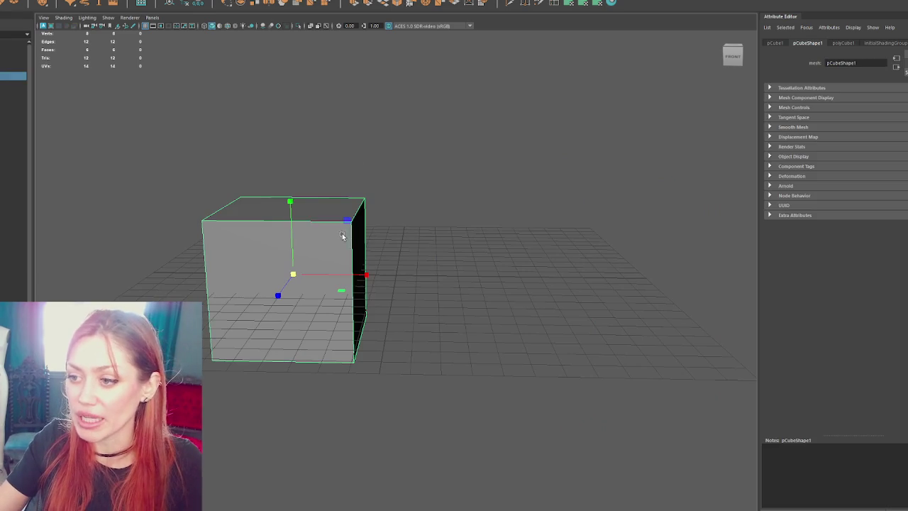
key("w")
mouse_move(292, 221)
left_mouse_down()
mouse_move(300, 152)
mouse_move(300, 164)
left_mouse_up()
left_click(348, 183)
left_click(349, 211)
key("r")
mouse_move(352, 212)
left_mouse_down()
mouse_move(385, 211)
mouse_move(351, 215)
mouse_move(345, 178)
left_mouse_up()
scroll(446, 152, "down", 3)
left_click_drag(446, 151, 375, 146)
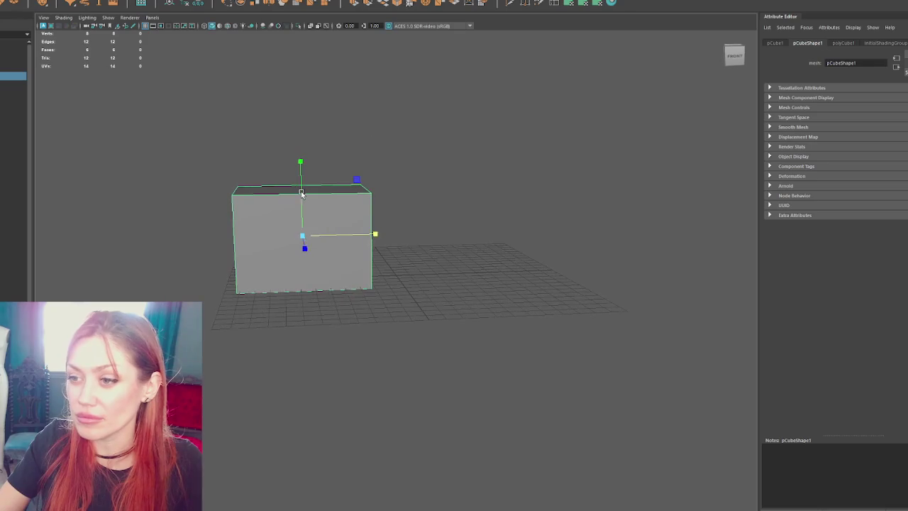
mouse_move(301, 192)
left_mouse_down()
mouse_move(307, 217)
mouse_move(231, 215)
mouse_move(239, 231)
left_mouse_up()
scroll(308, 215, "up", 3)
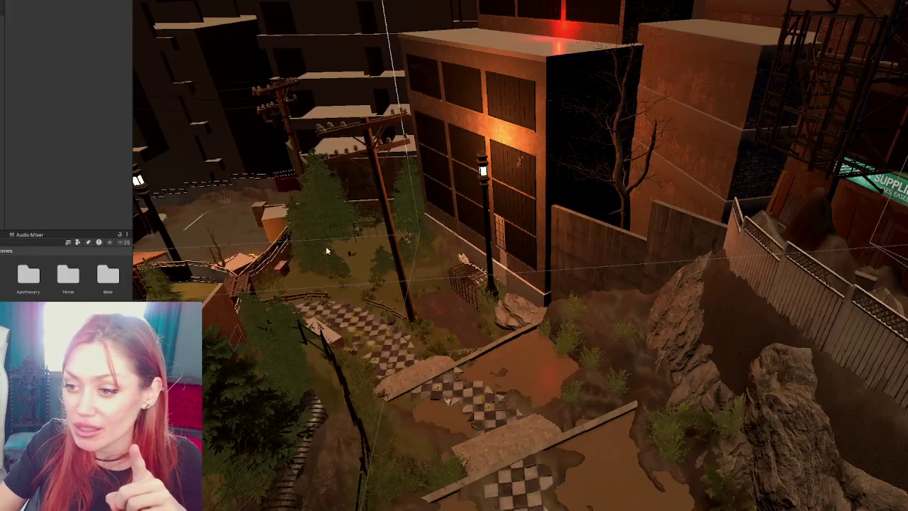
- Frame the chalkboard sign, zoom out over the alley and garden path, and select a bush
key("f")
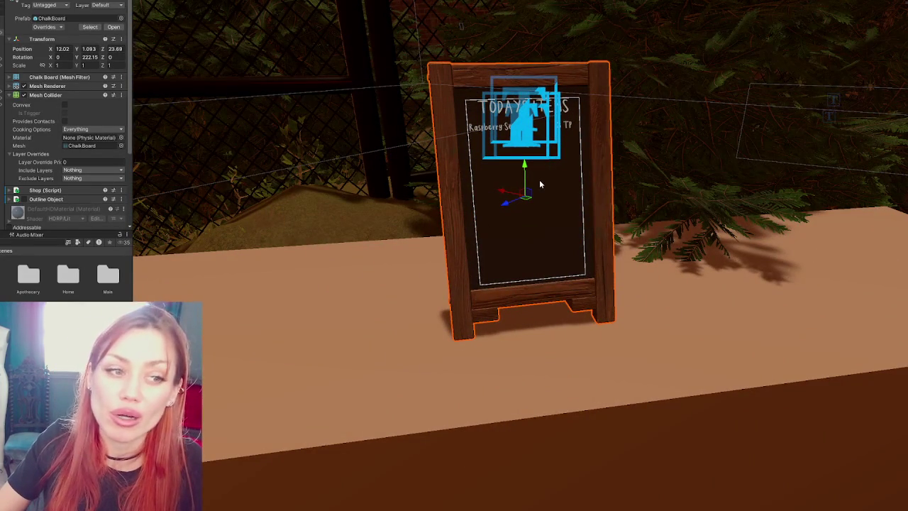
scroll(540, 185, "down", 10)
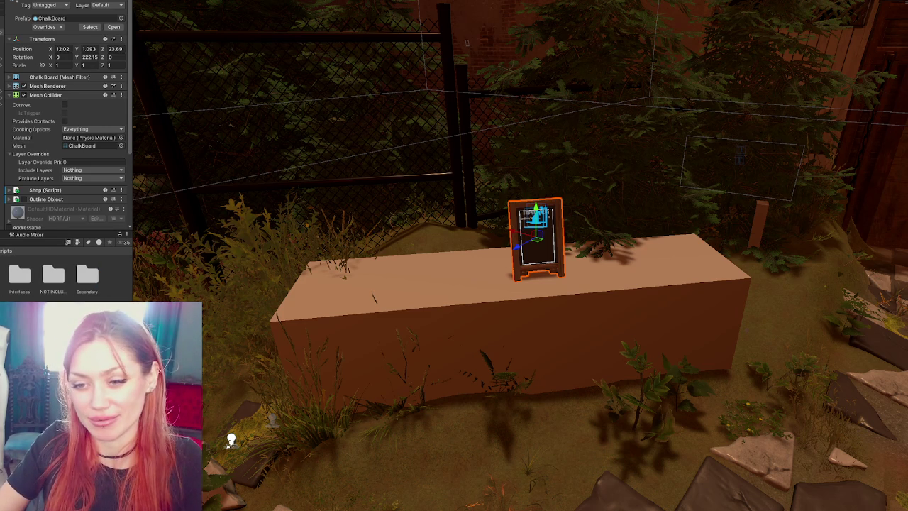
scroll(348, 399, "down", 5)
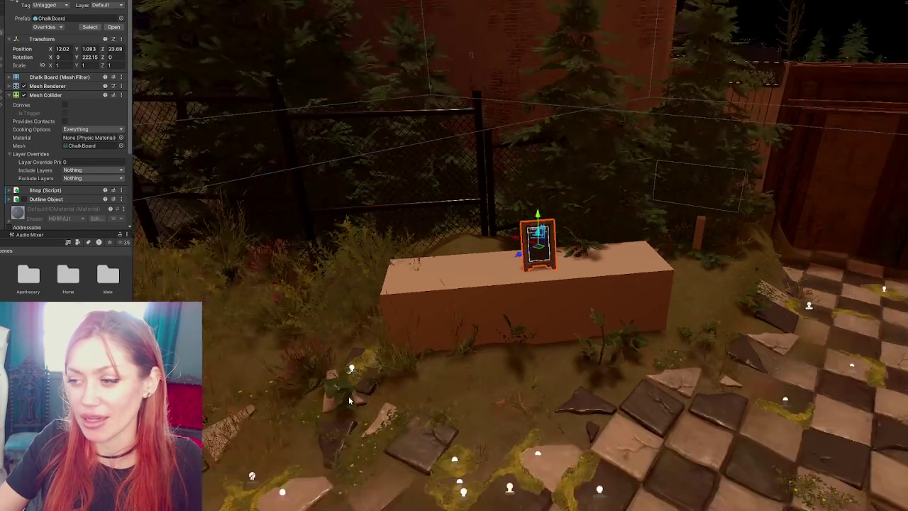
scroll(348, 400, "up", 5)
scroll(348, 399, "down", 4)
scroll(347, 398, "up", 5)
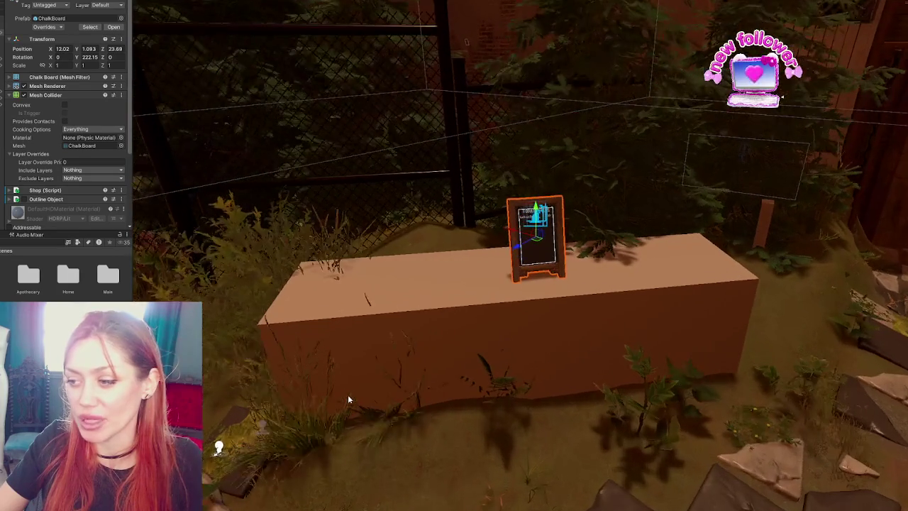
scroll(350, 380, "down", 4)
scroll(359, 381, "up", 4)
scroll(359, 380, "down", 3)
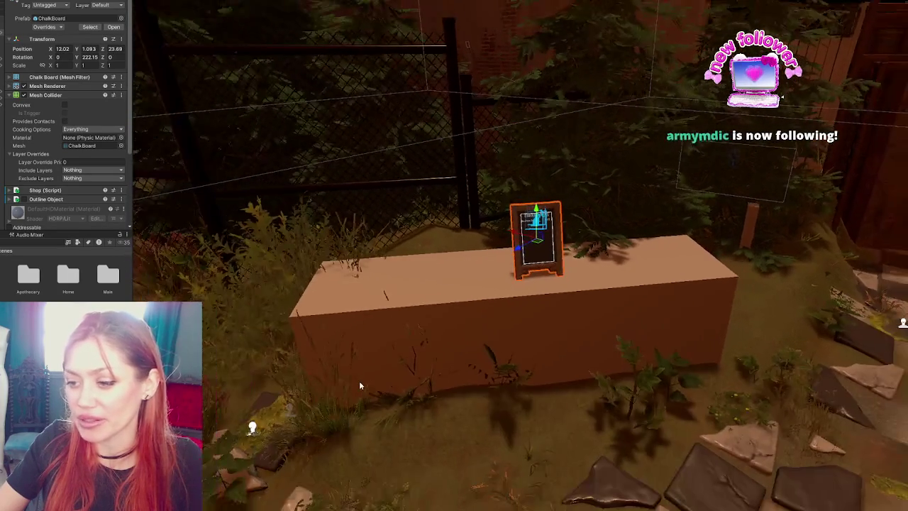
scroll(359, 381, "down", 3)
left_click(359, 381)
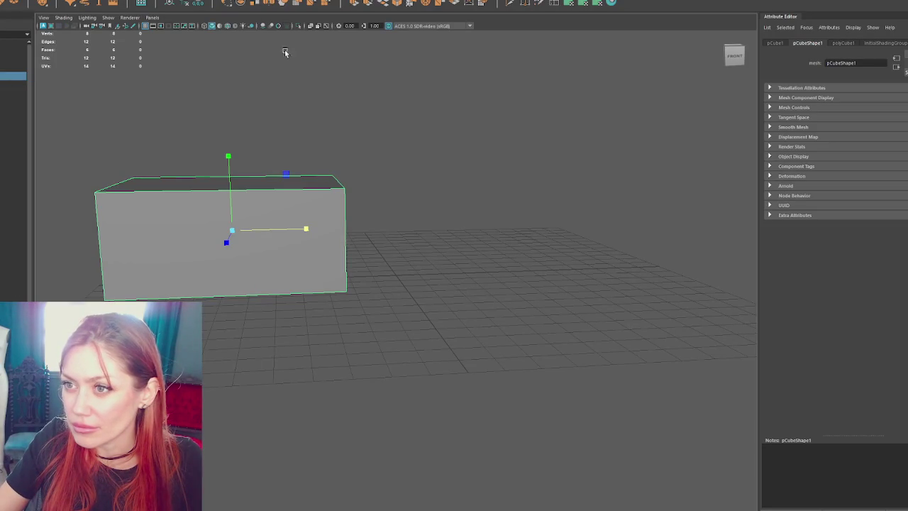
- Deselect and reselect the Maya box blockout to check it
left_click(312, 124)
left_click(341, 181)
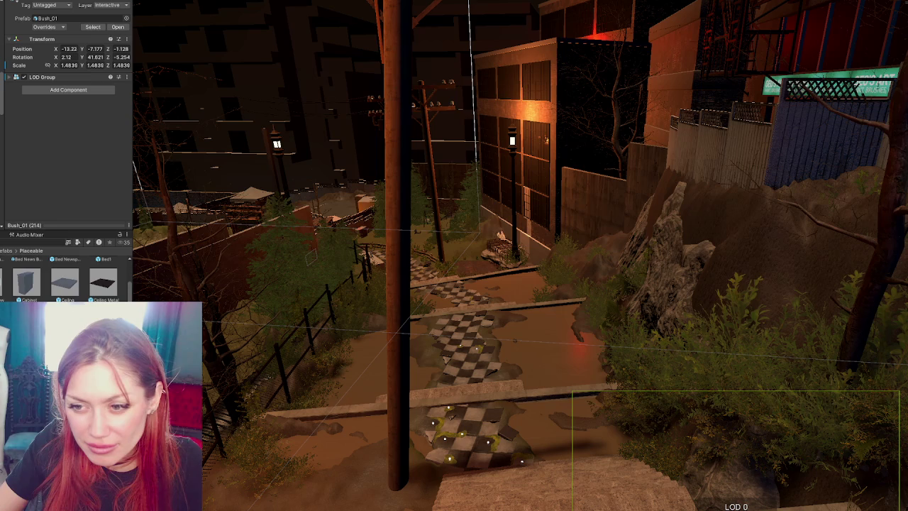
- Frame a Wall Wood Planks panel, slide it beside the other plank wall and rotate it 90°
scroll(63, 276, "down", 5)
scroll(63, 274, "down", 5)
scroll(64, 273, "down", 5)
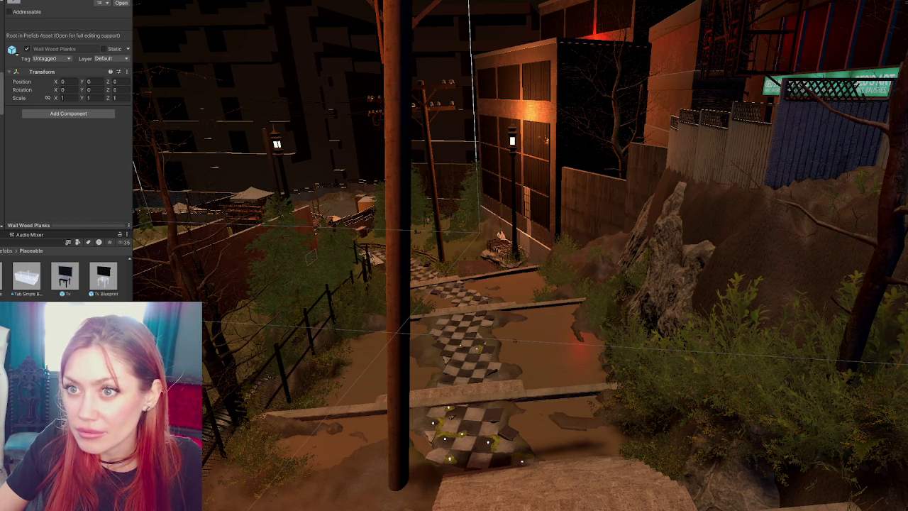
left_click(380, 266)
key("f")
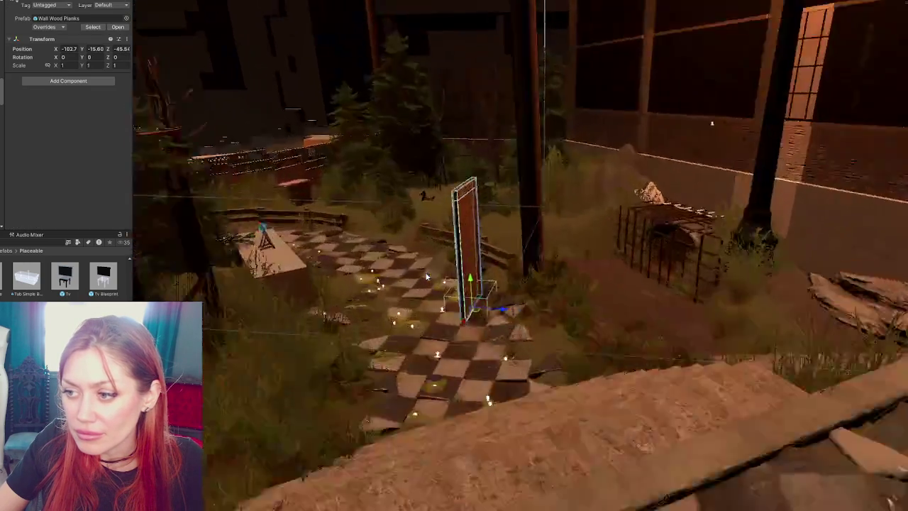
left_click_drag(484, 304, 376, 317, "alt")
mouse_move(550, 352)
left_mouse_down()
mouse_move(430, 197)
mouse_move(490, 312)
mouse_move(373, 318)
mouse_move(396, 325)
left_mouse_up()
key("ctrl+z")
left_click_drag(480, 318, 297, 362)
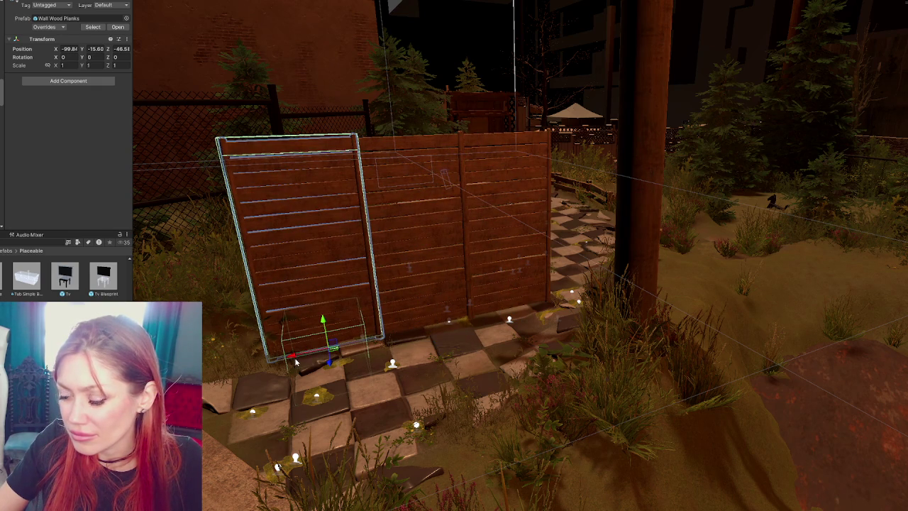
key("e")
left_click_drag(351, 366, 267, 374)
- Nudge the plank panel into place along the fence, then delete the whole plank fence
mouse_move(348, 283)
left_mouse_down()
mouse_move(457, 358)
mouse_move(441, 347)
mouse_move(355, 345)
mouse_move(571, 273)
mouse_move(324, 249)
mouse_move(447, 268)
mouse_move(643, 190)
mouse_move(445, 266)
left_mouse_up()
key("w")
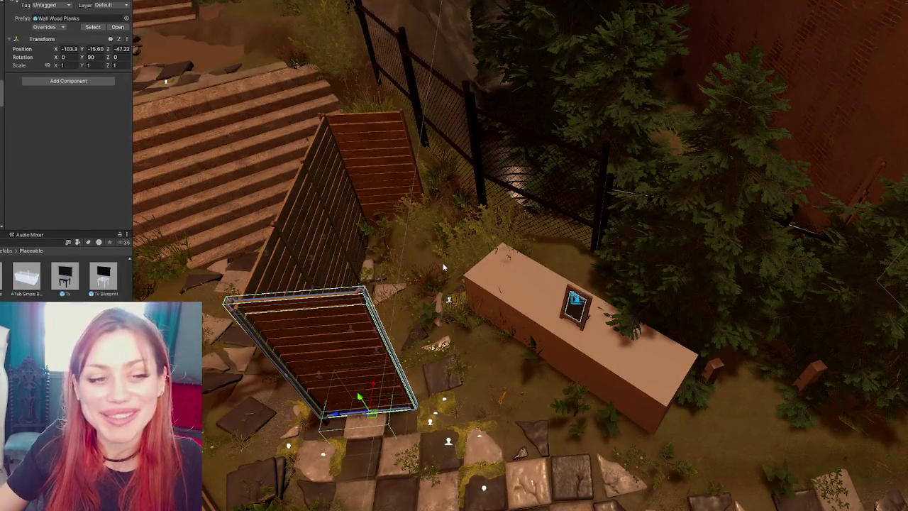
scroll(277, 222, "up", 3)
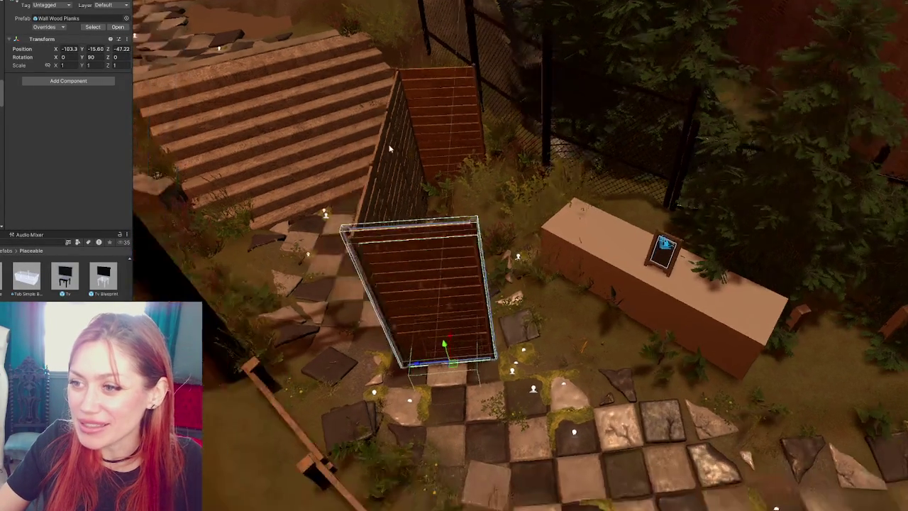
mouse_move(473, 336)
left_mouse_down()
mouse_move(465, 332)
mouse_move(465, 345)
mouse_move(430, 371)
mouse_move(438, 372)
mouse_move(444, 110)
left_mouse_up()
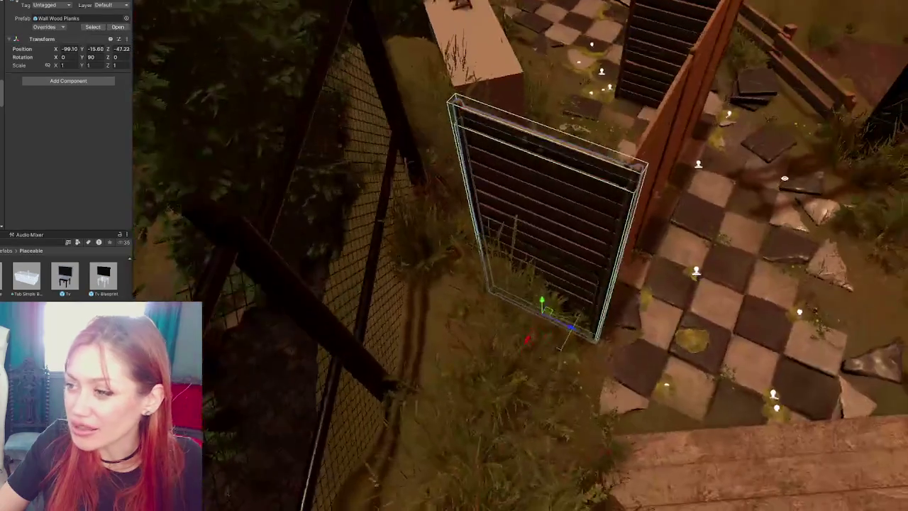
left_click_drag(784, 176, 651, 288)
mouse_move(566, 333)
left_mouse_down()
mouse_move(523, 324)
mouse_move(528, 312)
mouse_move(333, 146)
mouse_move(319, 174)
mouse_move(426, 248)
mouse_move(490, 181)
mouse_move(495, 422)
mouse_move(72, 234)
left_mouse_up()
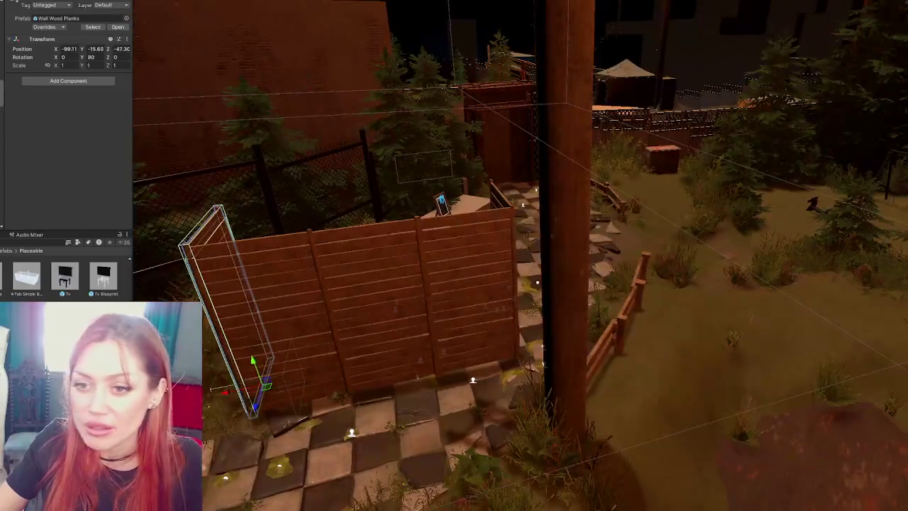
left_click_drag(253, 365, 475, 366)
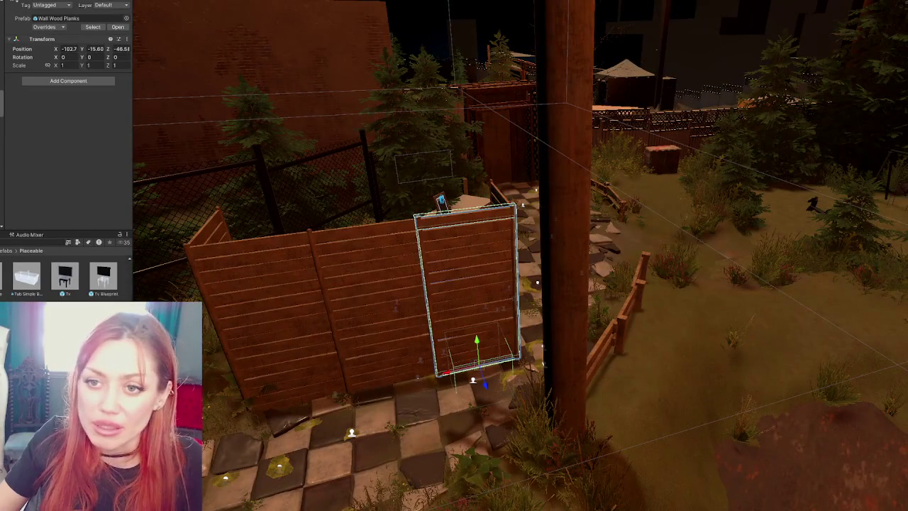
left_click(477, 366)
key("Delete")
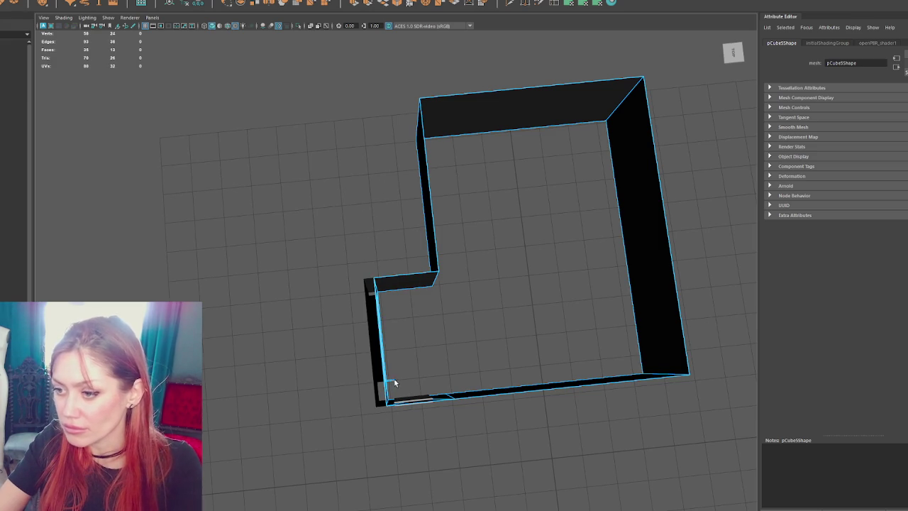
right_click(533, 284)
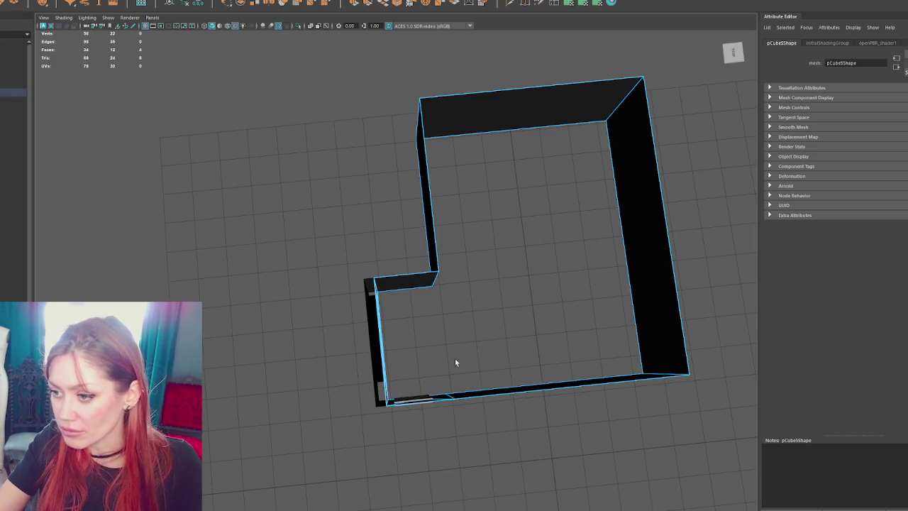
left_click(529, 389)
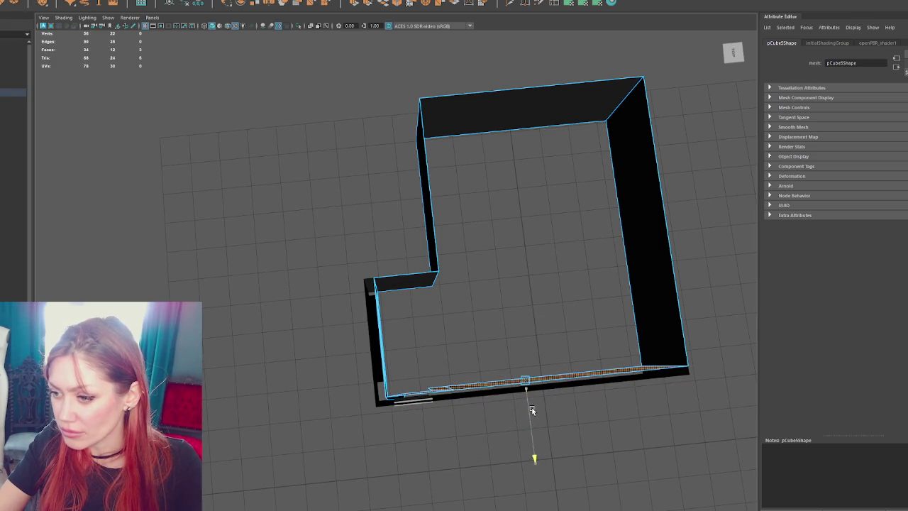
left_click_drag(479, 361, 399, 426)
left_click(524, 389)
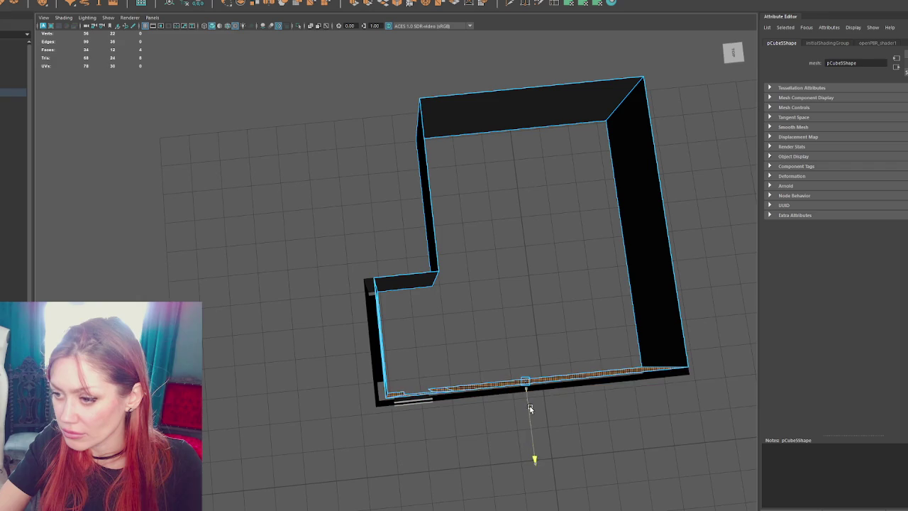
left_click_drag(515, 389, 490, 362)
left_click(374, 345)
mouse_move(336, 298)
left_mouse_down()
mouse_move(395, 381)
mouse_move(356, 264)
mouse_move(414, 345)
mouse_move(359, 340)
left_mouse_up()
left_click(426, 283)
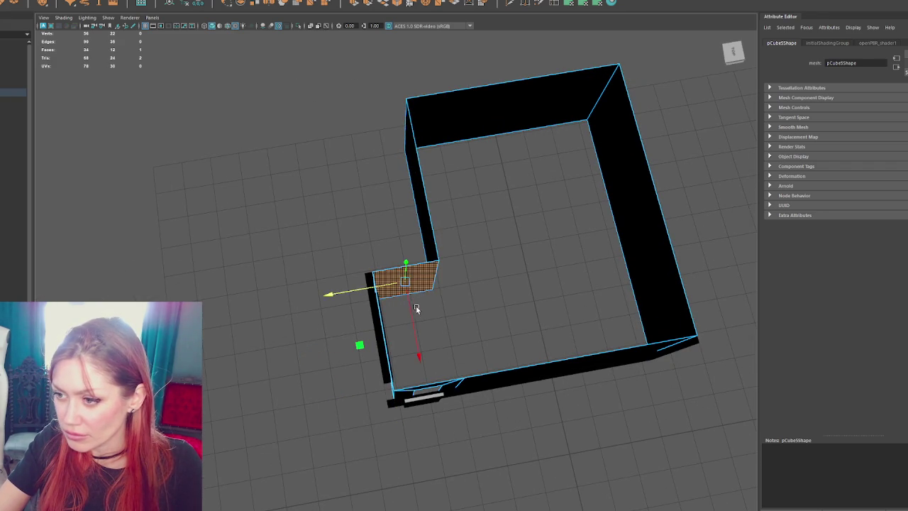
left_click_drag(412, 333, 397, 255)
left_click(460, 254)
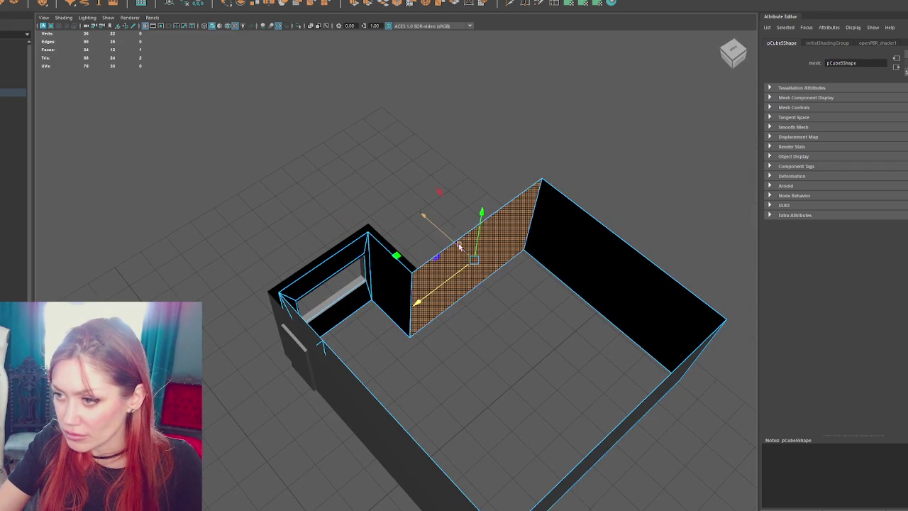
left_click(588, 291)
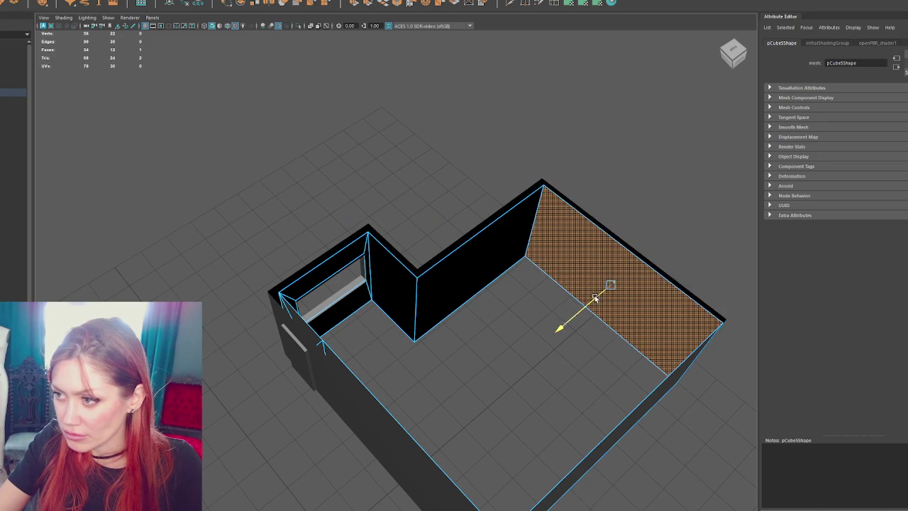
mouse_move(593, 298)
left_mouse_down()
mouse_move(476, 375)
mouse_move(501, 353)
mouse_move(513, 366)
left_mouse_up()
left_click(466, 343)
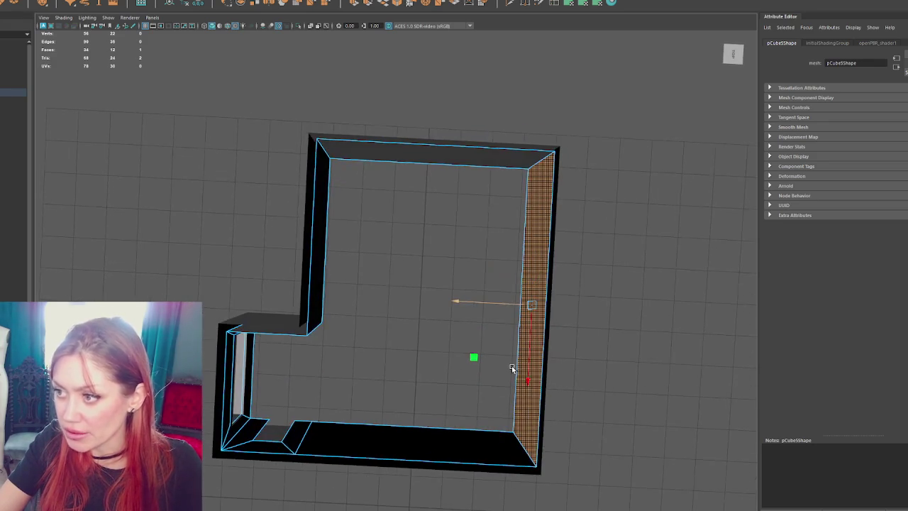
mouse_move(482, 316)
left_mouse_down()
mouse_move(446, 310)
mouse_move(416, 239)
mouse_move(425, 270)
mouse_move(537, 311)
mouse_move(341, 253)
mouse_move(459, 365)
mouse_move(602, 343)
mouse_move(638, 357)
mouse_move(710, 338)
mouse_move(740, 348)
mouse_move(753, 337)
left_mouse_up()
left_click(388, 241)
right_click(462, 274)
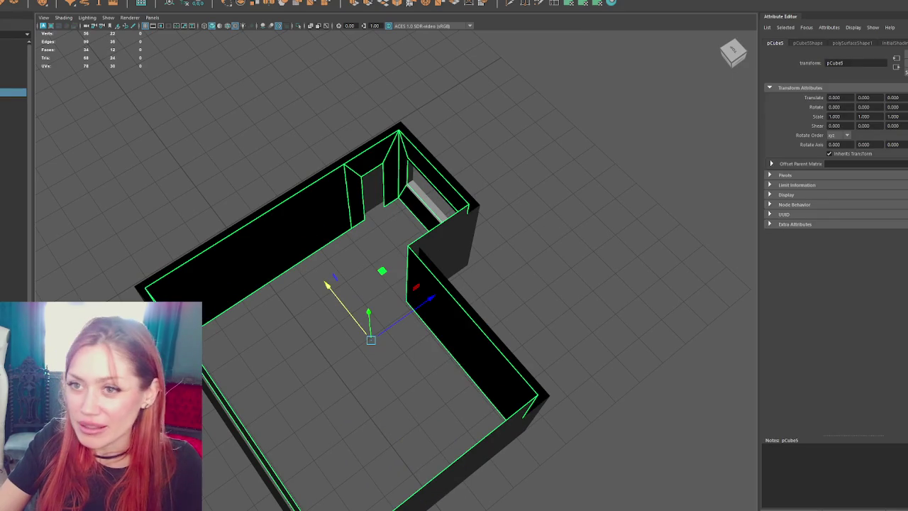
- Fix the black wall shading through Mesh Display normals options, then deselect the wall
mouse_move(142, 1)
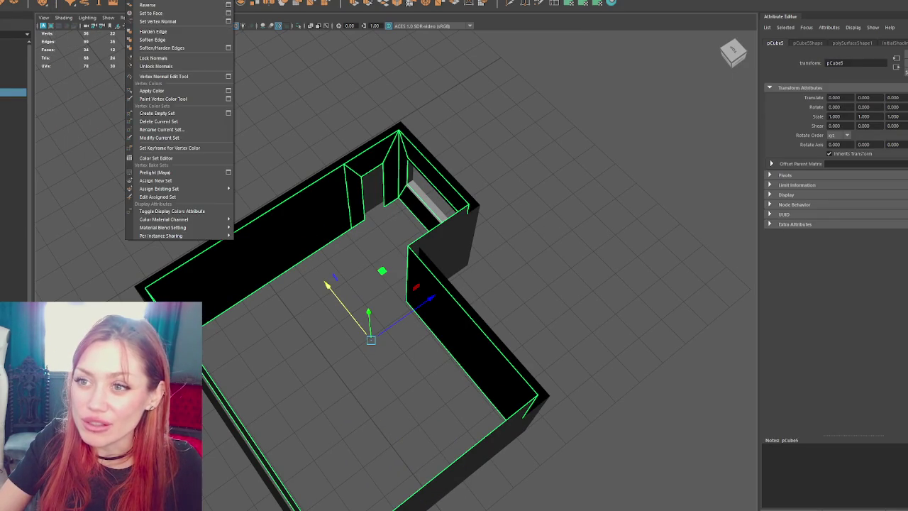
left_click(172, 21)
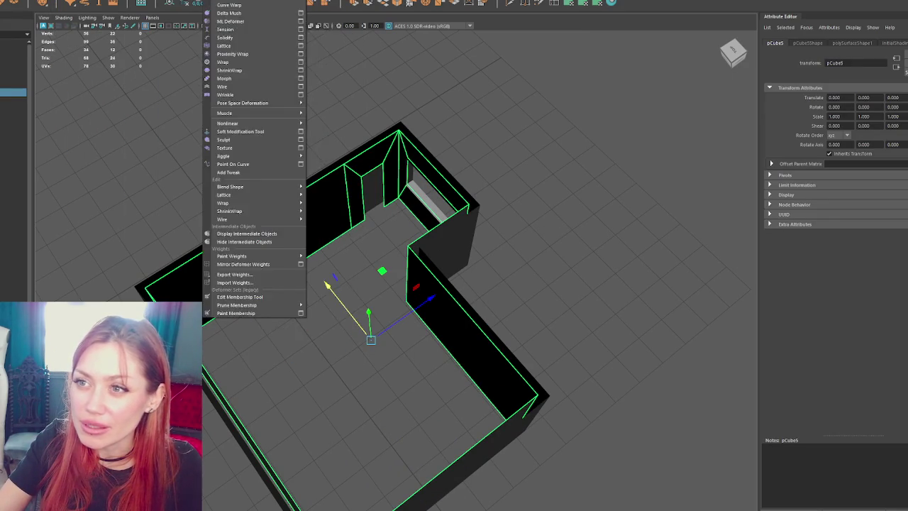
left_click(142, 1)
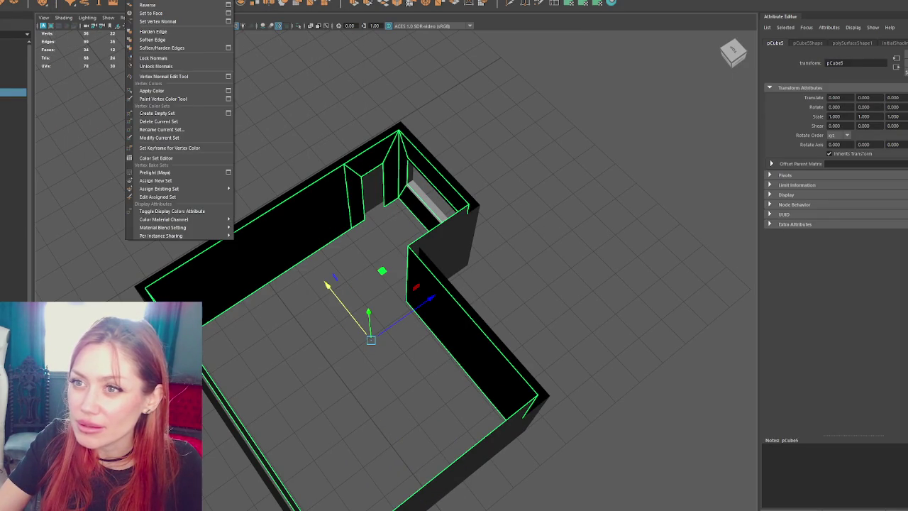
mouse_move(81, 1)
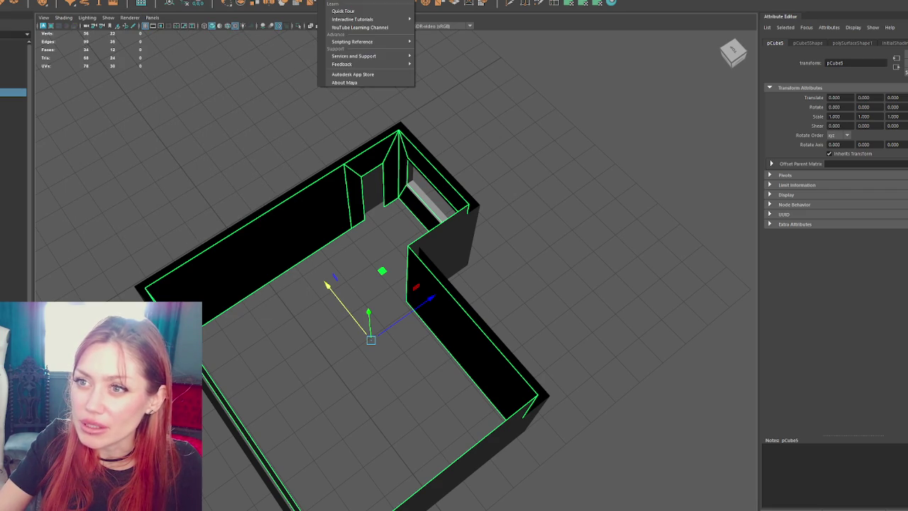
mouse_move(145, 1)
right_click(181, 113)
left_click(247, 68)
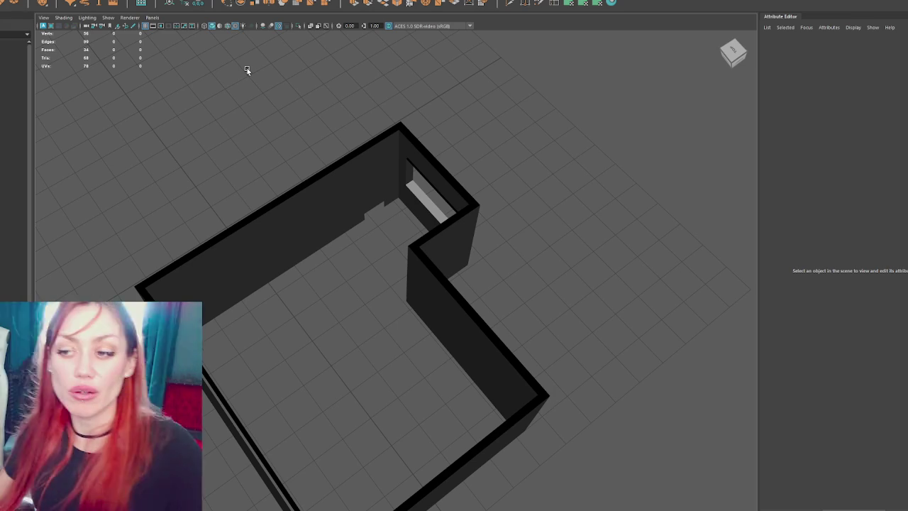
- Select the wall mesh and box-select its top faces in face mode from above
left_click_drag(487, 236, 302, 232)
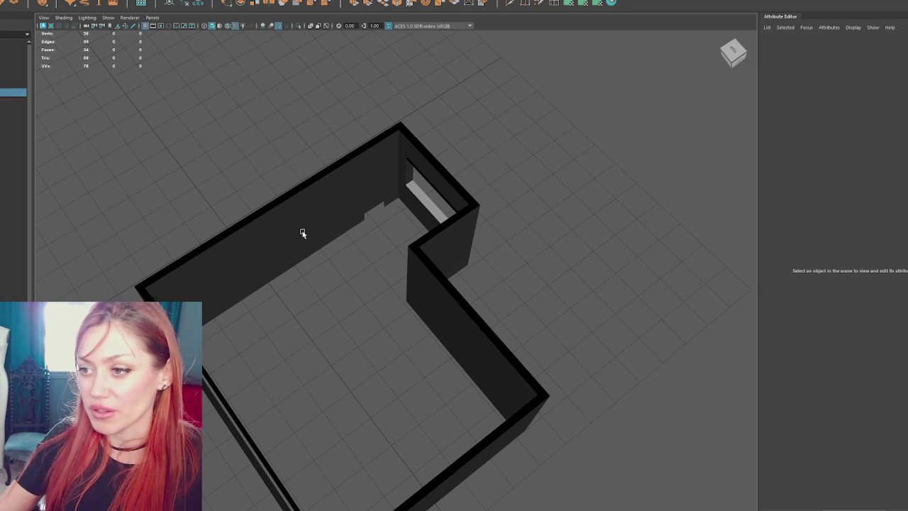
left_click(395, 192)
mouse_move(395, 192)
left_mouse_down()
mouse_move(399, 219)
mouse_move(356, 216)
left_mouse_up()
right_click(363, 132)
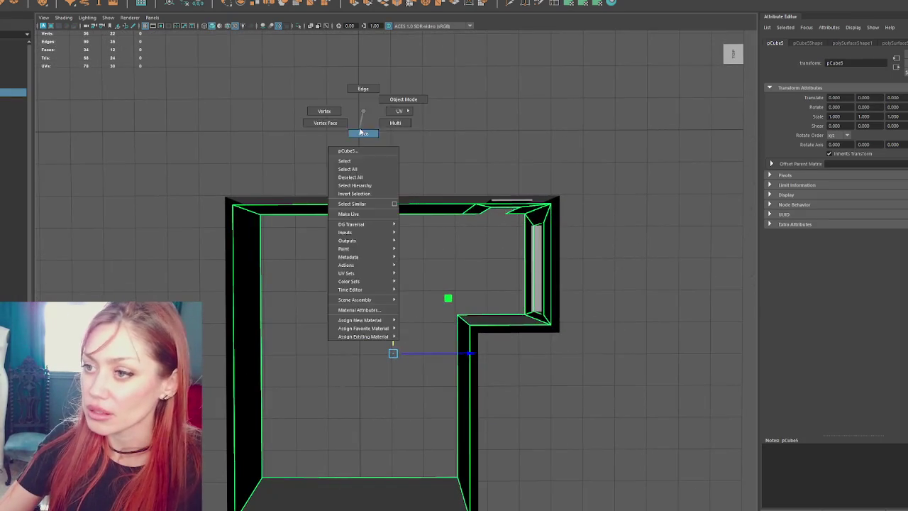
left_click_drag(359, 129, 444, 219)
left_click_drag(510, 232, 510, 232)
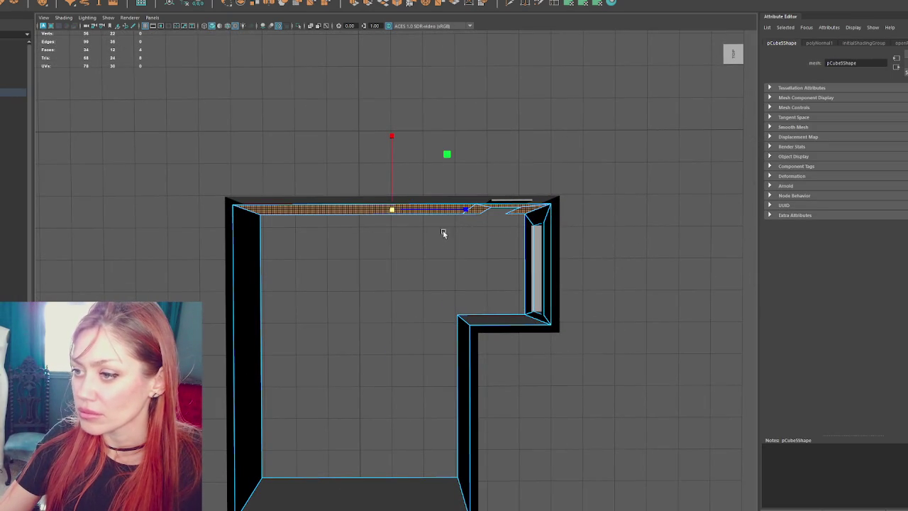
mouse_move(402, 214)
left_mouse_down()
mouse_move(513, 244)
mouse_move(383, 274)
mouse_move(341, 263)
left_mouse_up()
left_click(484, 51)
mouse_move(484, 51)
left_mouse_down()
mouse_move(486, 253)
mouse_move(523, 314)
mouse_move(518, 300)
mouse_move(511, 321)
left_mouse_up()
left_click(511, 321)
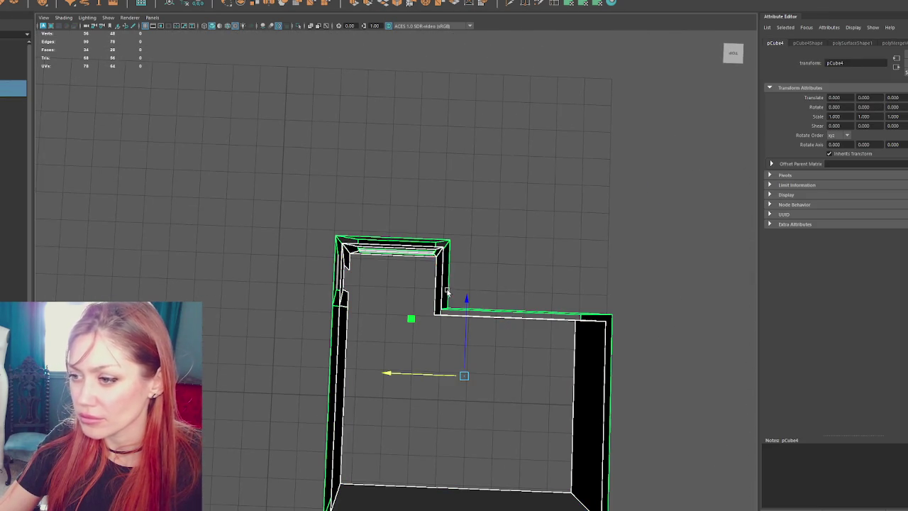
- Pick the window recess faces, Detach them, then Separate them into their own object
left_click(71, 0)
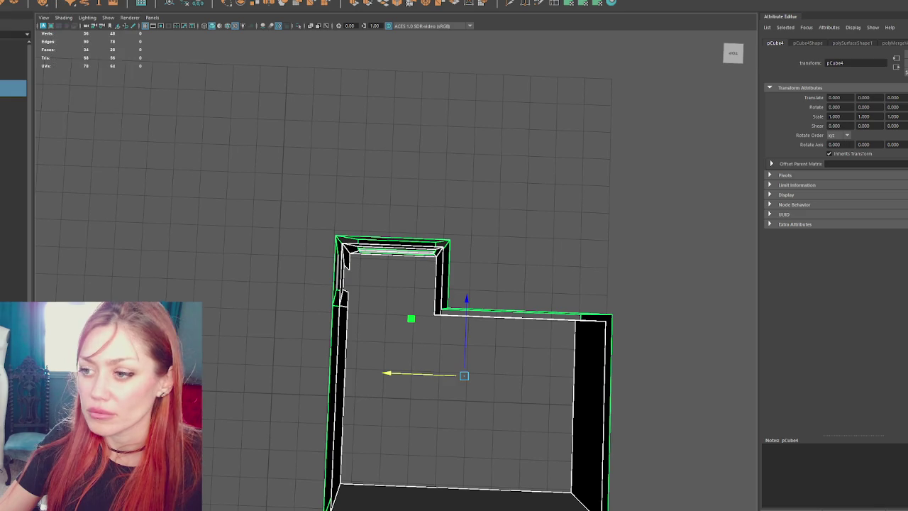
scroll(391, 175, "up", 5)
key("F11")
left_click(376, 205)
mouse_move(376, 206)
left_mouse_down()
mouse_move(397, 188)
mouse_move(376, 193)
left_mouse_up()
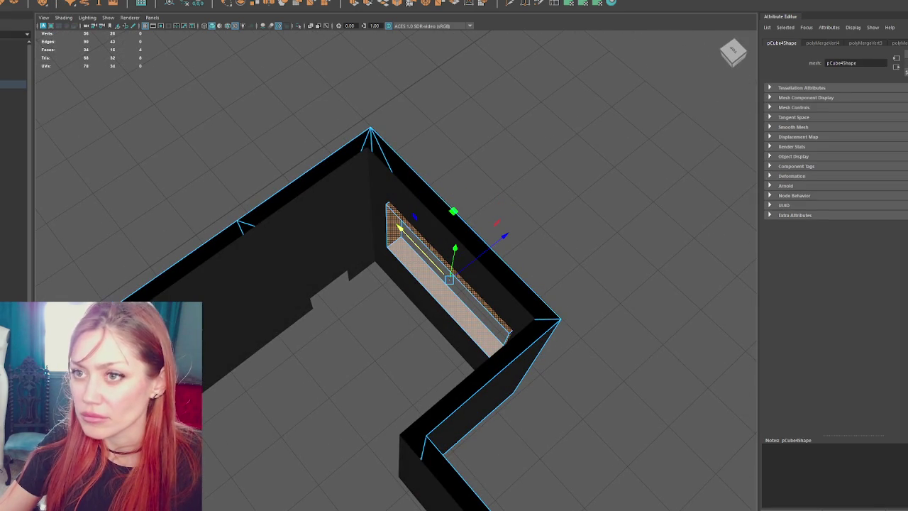
left_click(100, 1)
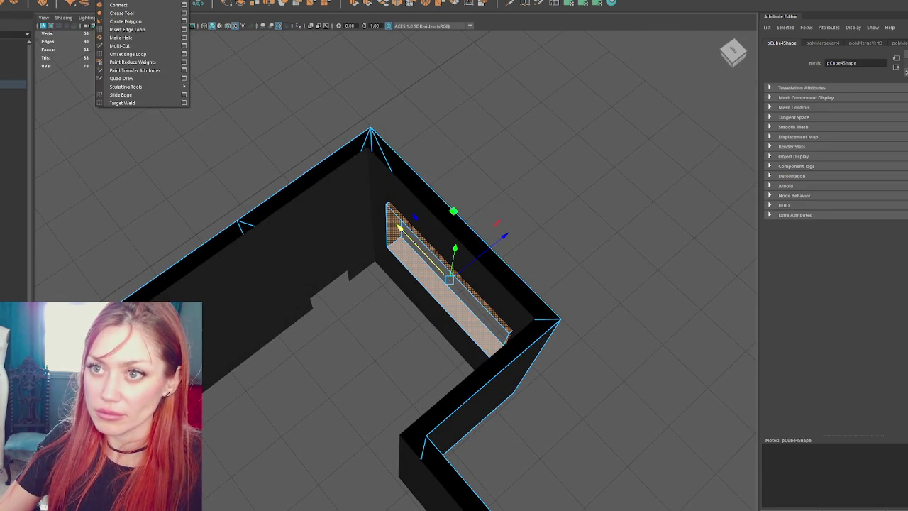
mouse_move(67, 1)
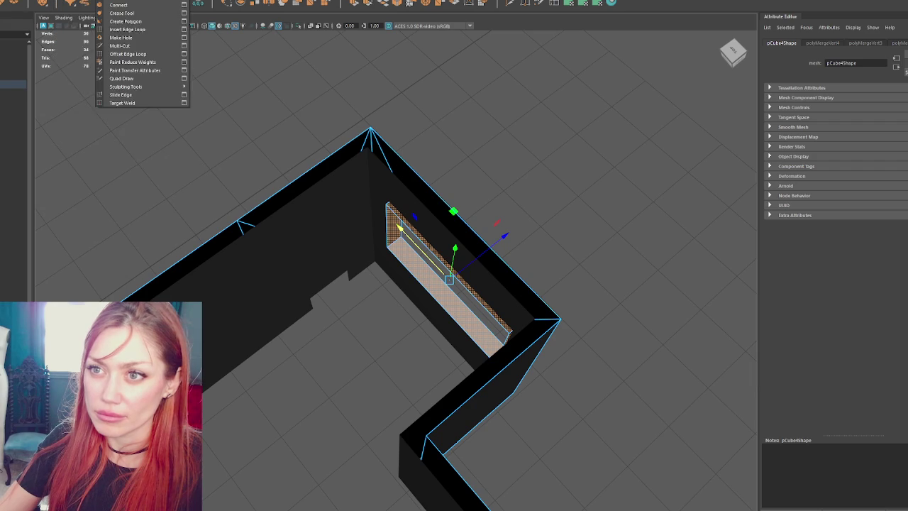
left_click(121, 43)
left_click(280, 172)
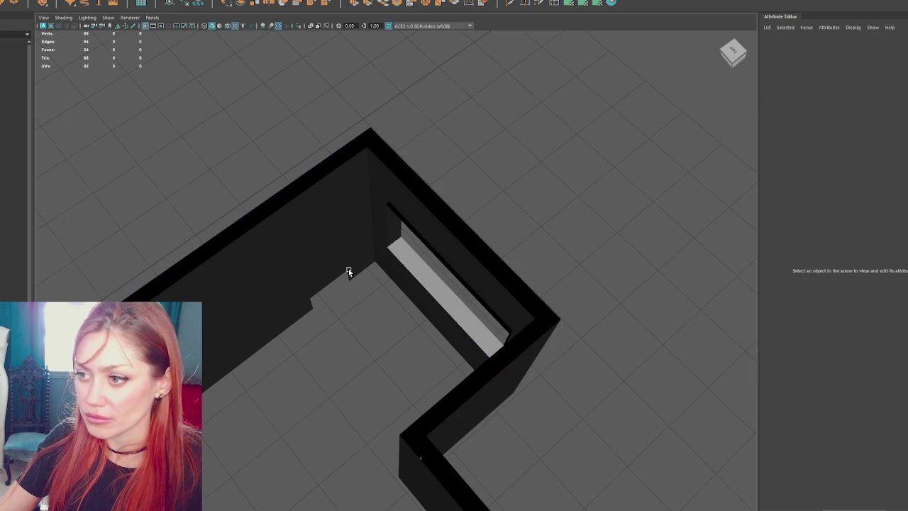
left_click(400, 260)
left_click(67, 2)
left_click(78, 6)
- Scale the window frame's two inner side faces and its top face slightly
key("f")
mouse_move(440, 286)
left_mouse_down()
mouse_move(485, 248)
mouse_move(690, 254)
mouse_move(550, 275)
left_mouse_up()
left_click_drag(469, 286, 471, 287)
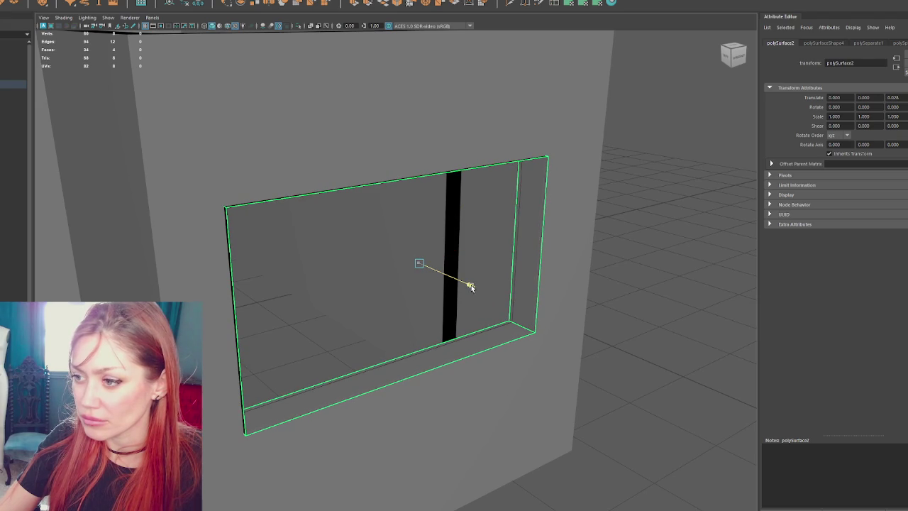
mouse_move(604, 262)
left_mouse_down()
mouse_move(543, 254)
mouse_move(679, 225)
left_mouse_up()
scroll(597, 246, "up", 3)
scroll(597, 245, "down", 5)
mouse_move(597, 246)
left_mouse_down()
mouse_move(628, 287)
mouse_move(533, 292)
left_mouse_up()
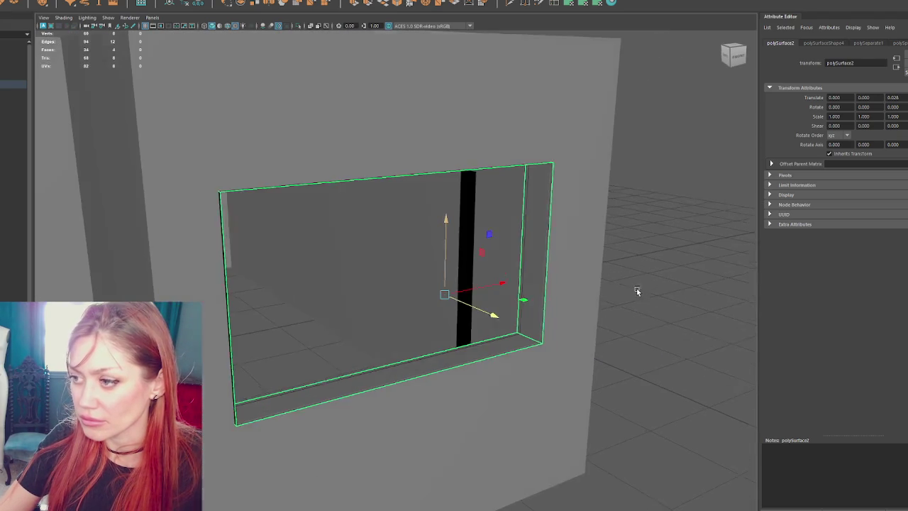
right_click(531, 203)
left_click(533, 270)
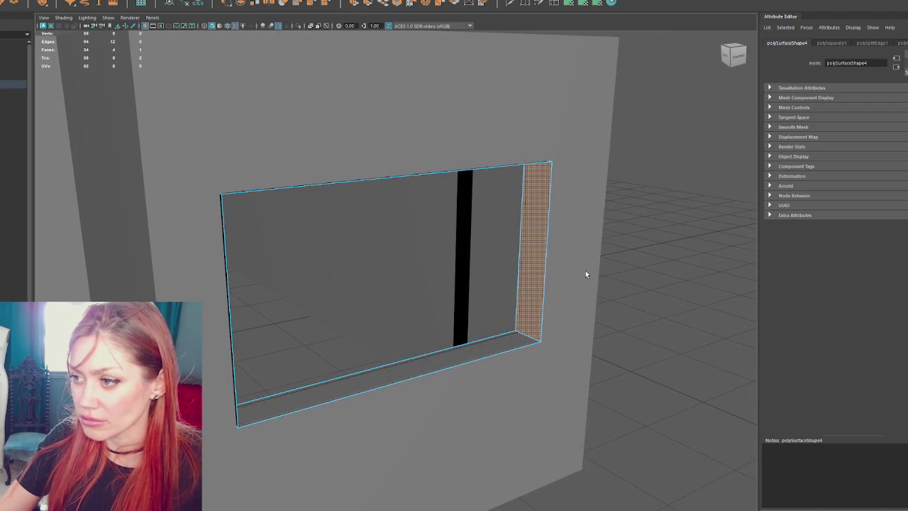
left_click_drag(581, 270, 243, 300)
left_click(215, 312, "shift")
mouse_move(462, 284)
left_mouse_down()
mouse_move(468, 276)
mouse_move(433, 283)
mouse_move(401, 233)
left_mouse_up()
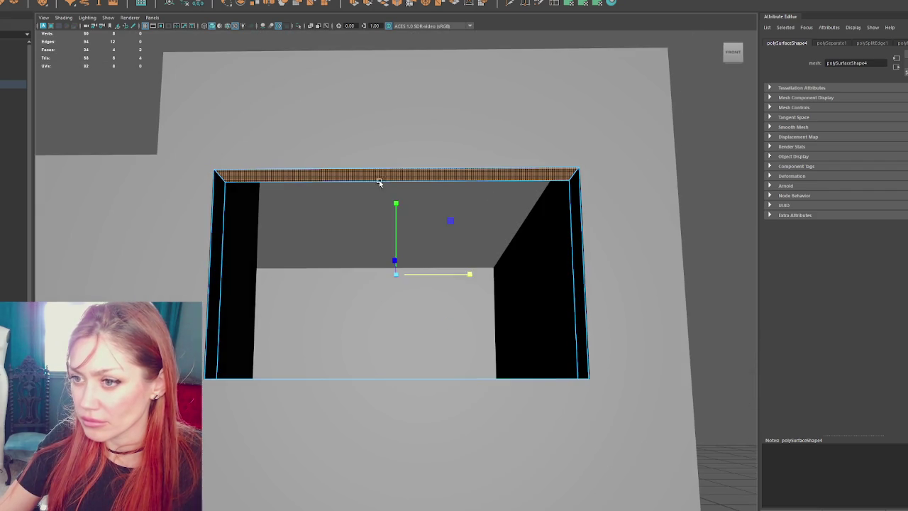
mouse_move(393, 202)
left_mouse_down()
mouse_move(419, 227)
mouse_move(433, 223)
left_mouse_up()
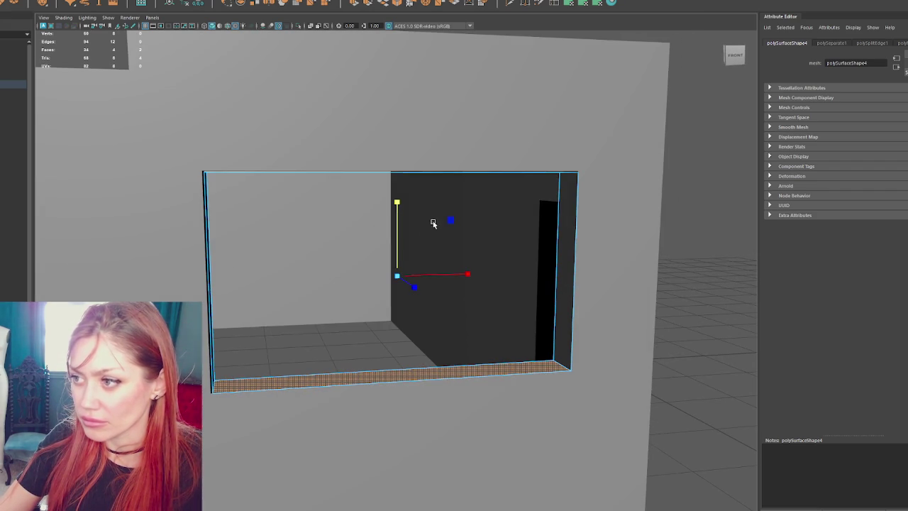
- Scale the whole window frame up to 1.060 on X and 1.077 on Y
left_click(694, 215)
left_click(564, 213)
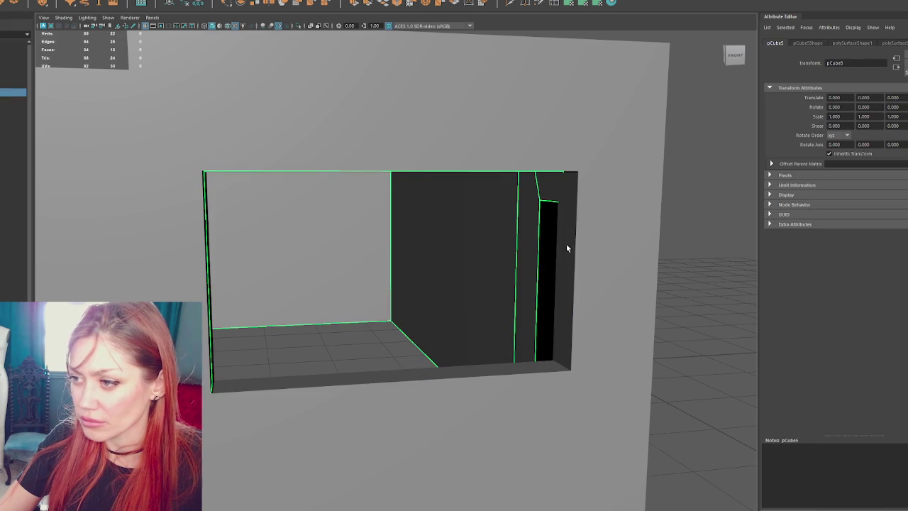
key("r")
left_click_drag(303, 260, 578, 259)
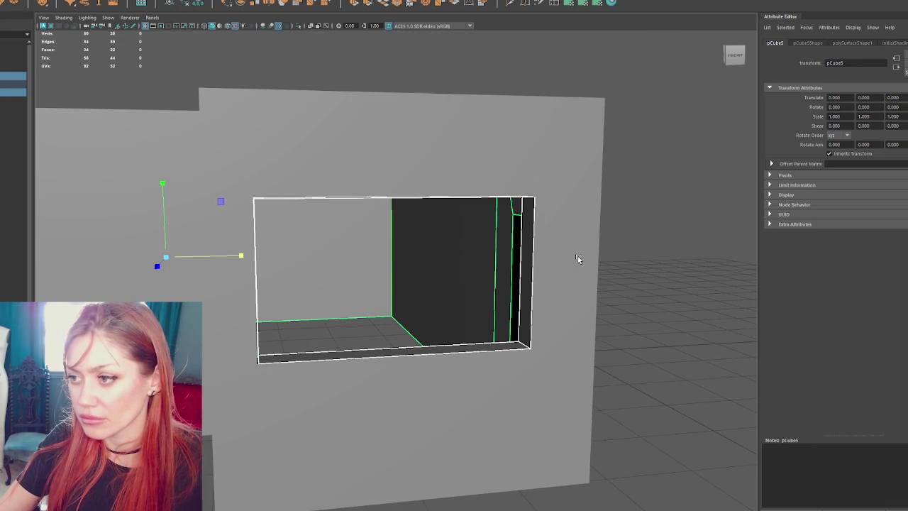
left_click(568, 274)
left_click(528, 289)
left_click_drag(450, 282, 489, 276)
key("ctrl+z")
left_click_drag(431, 276, 435, 277)
left_click_drag(397, 245, 398, 240)
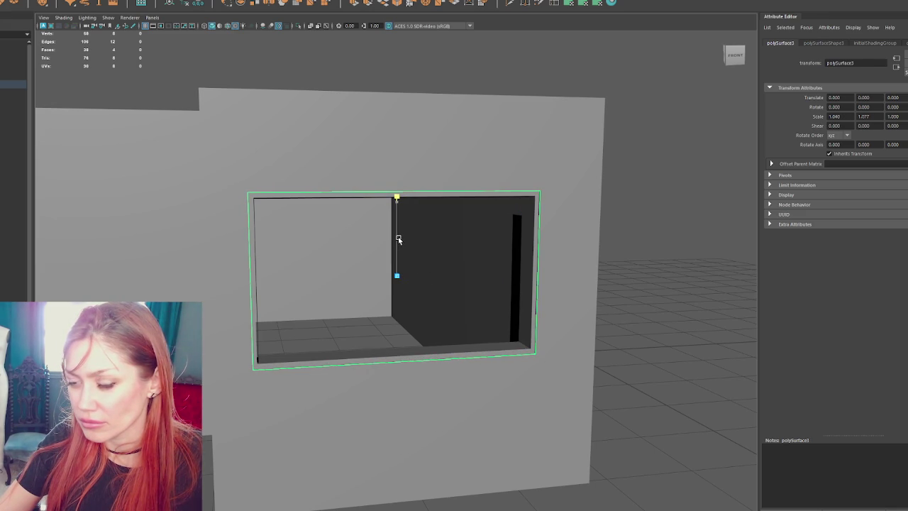
left_click_drag(459, 249, 511, 212)
right_click(507, 202)
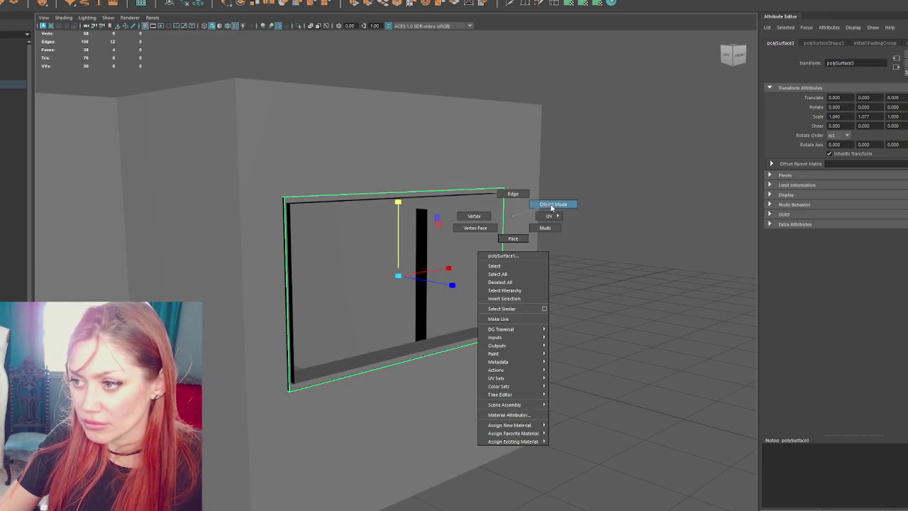
- Reverse the window frame's normals and combine its pieces into one mesh
left_click(135, 2)
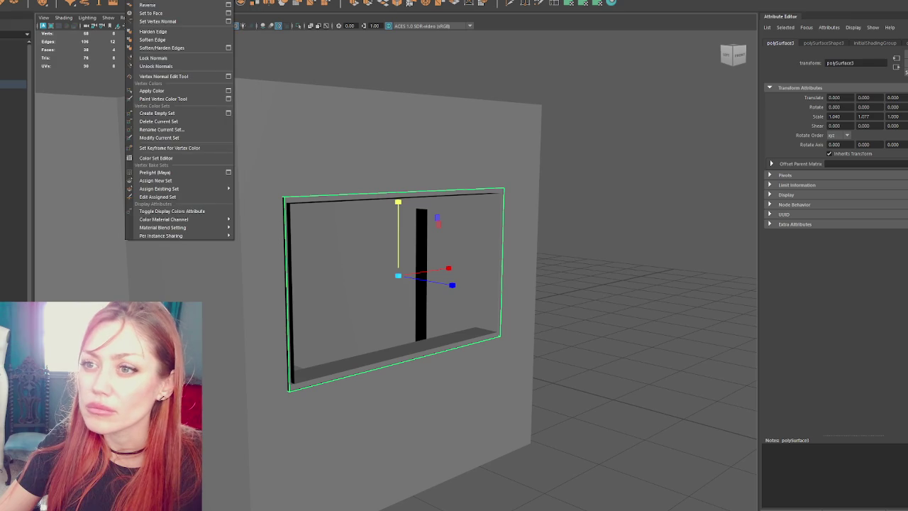
left_click(153, 14)
left_click(637, 186)
left_click(466, 338)
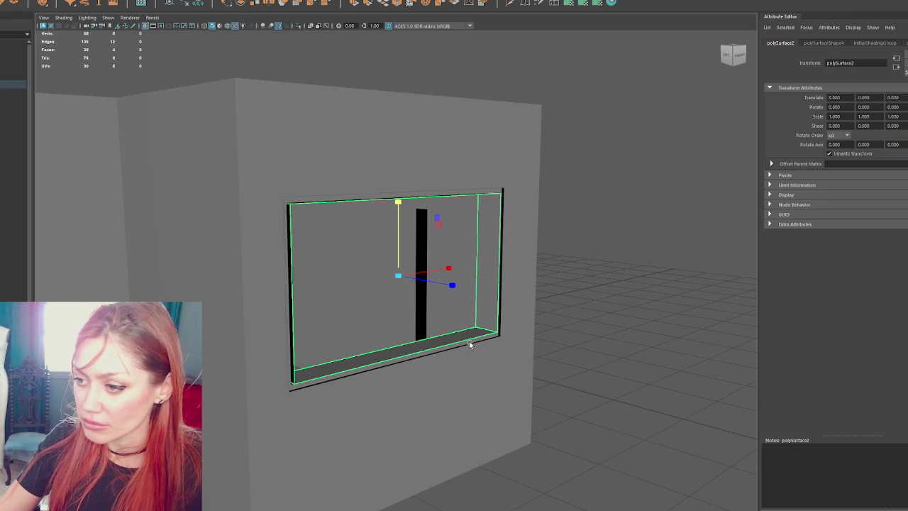
left_click(54, 2)
left_click(71, 16)
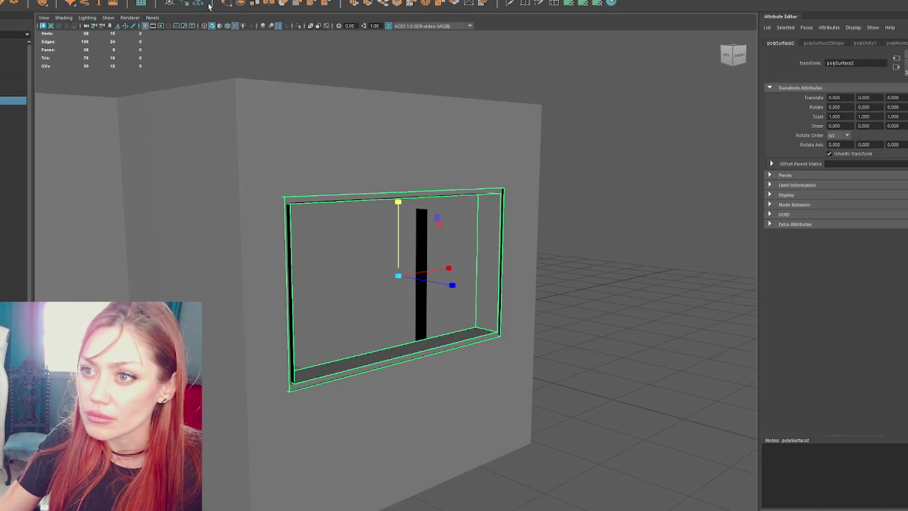
- In a wireframe side view, select the vertices along the frame's left side
key("4")
left_click(728, 55)
left_click_drag(469, 159, 423, 384)
left_click_drag(330, 127, 383, 402)
left_click_drag(380, 280, 525, 284, "alt")
key("5")
- Adjust the frame's top edge, then put the inner frame into face selection
right_click(649, 206)
left_click(635, 183)
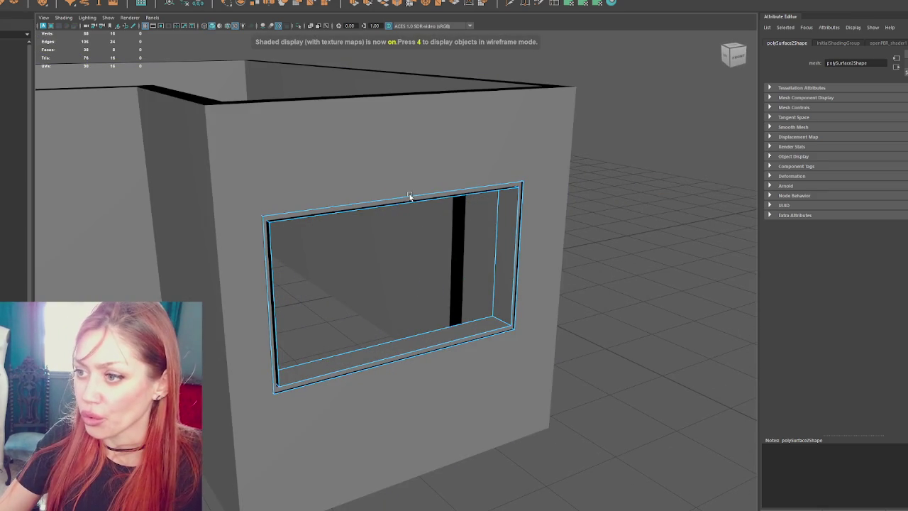
left_click(396, 205)
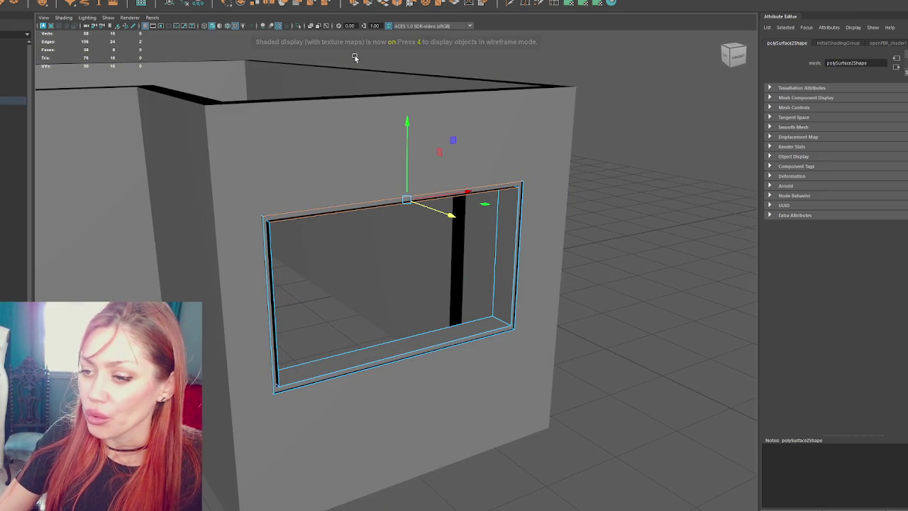
right_click(571, 277)
left_click(270, 282)
right_click(285, 289)
left_click(304, 264)
scroll(276, 303, "down", 2)
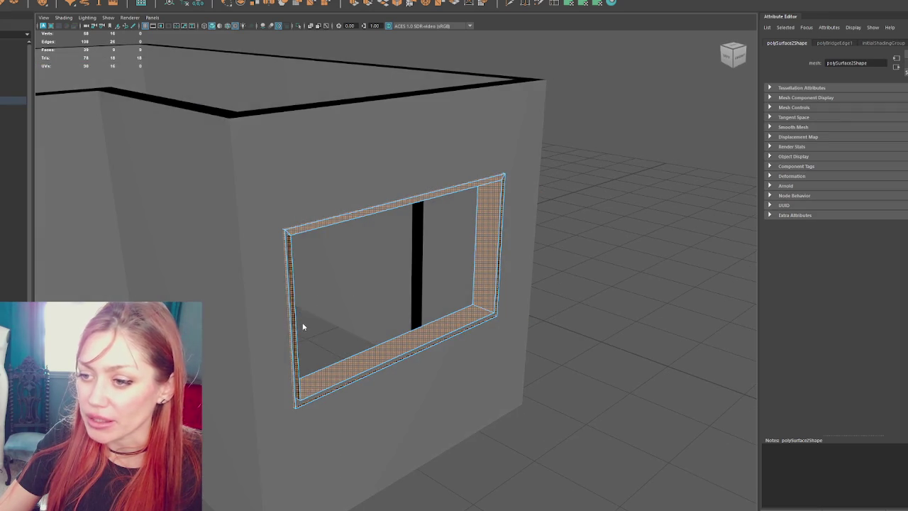
- Bridge the frame's open edge pairs, including the right-side and top gaps, with new faces
key("4")
left_click(382, 6)
left_click(486, 318)
key("g")
left_click(496, 213)
key("g")
left_click(485, 206)
key("g")
left_click_drag(368, 200, 368, 200)
key("g")
left_click_drag(229, 289, 283, 308)
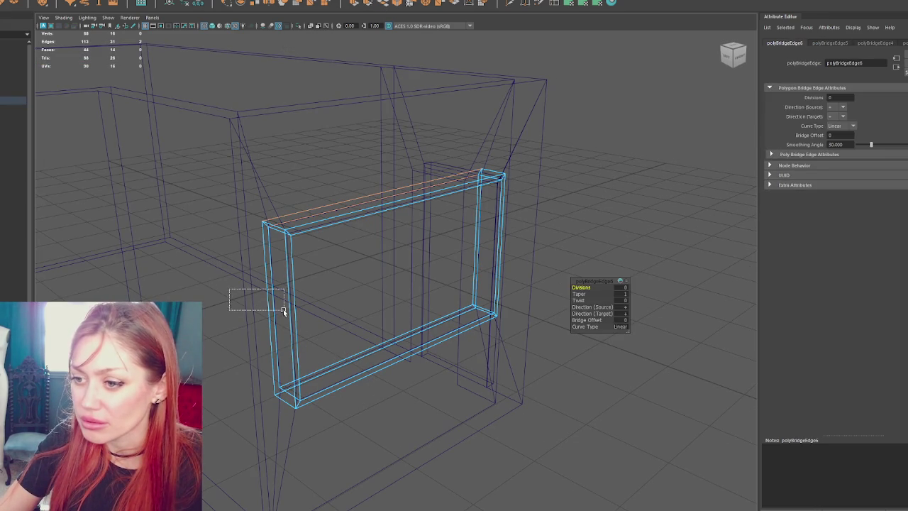
left_click_drag(348, 363, 368, 350)
- Rotate the frame to Y 90° against the other outer wall, at X 1.816, Z -1.391
key("6")
left_click(563, 173)
mouse_move(563, 173)
left_mouse_down()
mouse_move(575, 137)
mouse_move(402, 156)
mouse_move(359, 149)
mouse_move(419, 172)
left_mouse_up()
left_click(430, 223)
mouse_move(429, 222)
left_mouse_down()
mouse_move(530, 210)
mouse_move(454, 291)
mouse_move(513, 359)
left_mouse_up()
key("e")
mouse_move(489, 420)
left_mouse_down()
mouse_move(505, 424)
mouse_move(568, 394)
mouse_move(552, 399)
mouse_move(506, 364)
mouse_move(543, 328)
left_mouse_up()
key("w")
key("space")
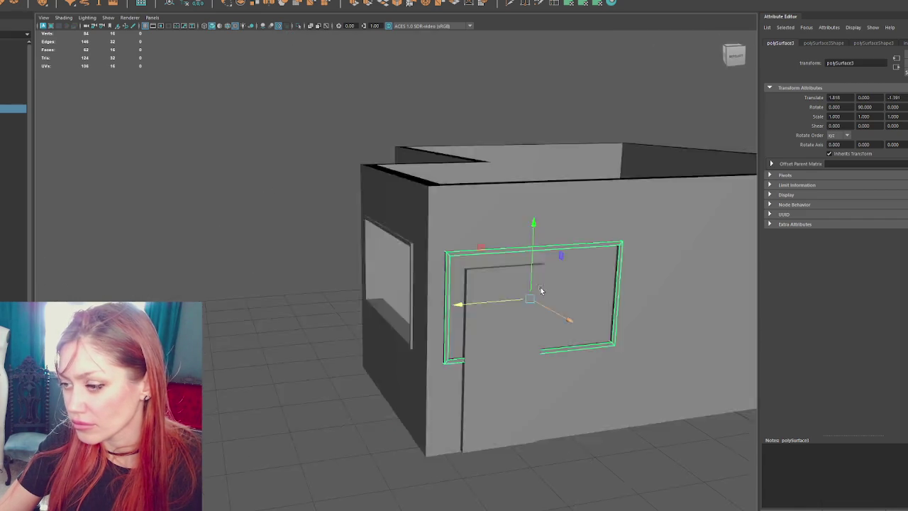
- Slide the frame along Z against the long wall and lower it slightly
key("space")
left_click_drag(440, 283, 511, 284, "alt")
scroll(354, 284, "up", 5)
left_click_drag(312, 280, 342, 277)
left_click_drag(394, 211, 394, 237)
- Pull the frame's right-side vertices inward and drop its bottom vertices to the floor
right_click(478, 57)
left_click(446, 57)
left_click_drag(468, 290, 317, 306)
left_click_drag(423, 342, 213, 454)
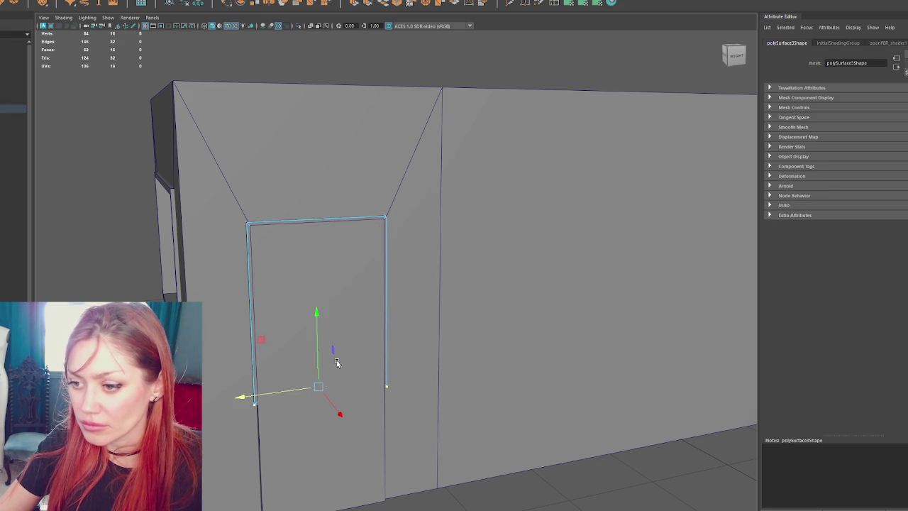
left_click_drag(314, 341, 329, 453)
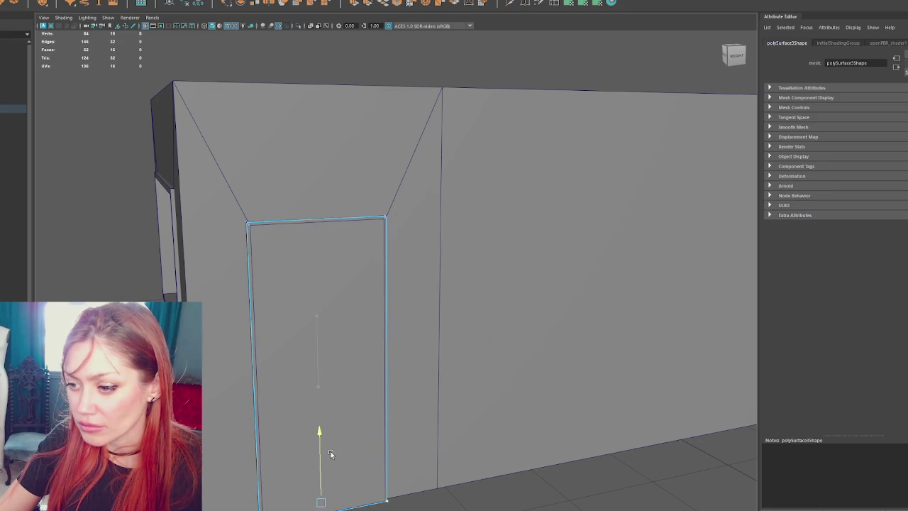
scroll(330, 451, "down", 5)
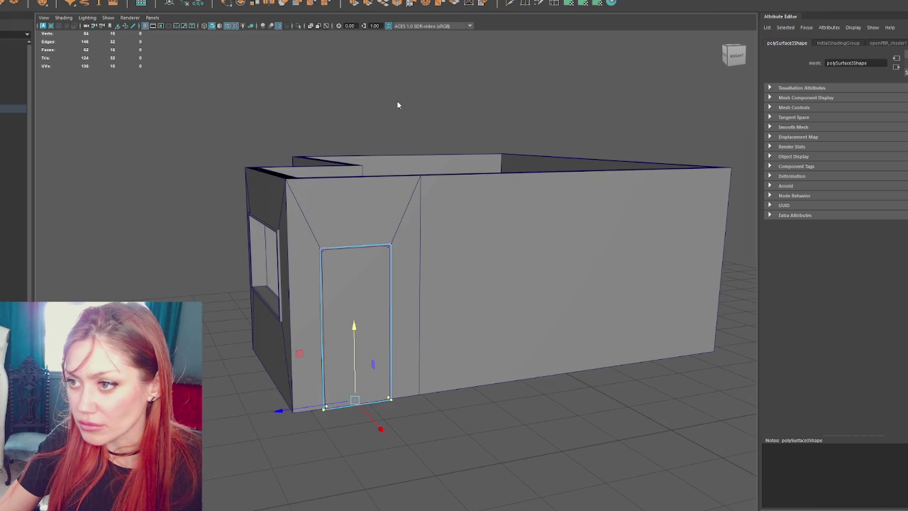
- Move the wall vertices along the door opening to the right to match the frame
left_click(334, 317)
mouse_move(333, 317)
left_mouse_down()
mouse_move(543, 349)
mouse_move(462, 253)
mouse_move(532, 129)
left_mouse_up()
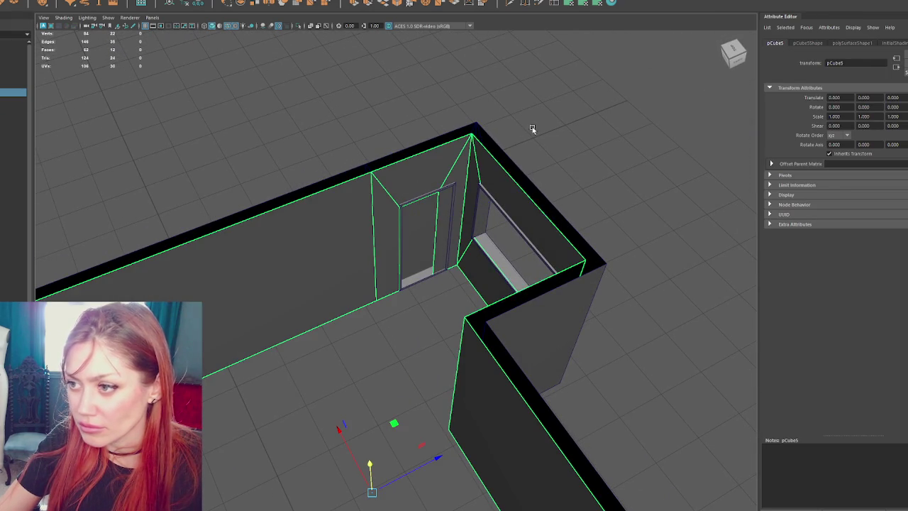
right_click(533, 129)
left_click(531, 107)
key("4")
mouse_move(554, 166)
left_mouse_down()
mouse_move(535, 130)
mouse_move(471, 209)
left_mouse_up()
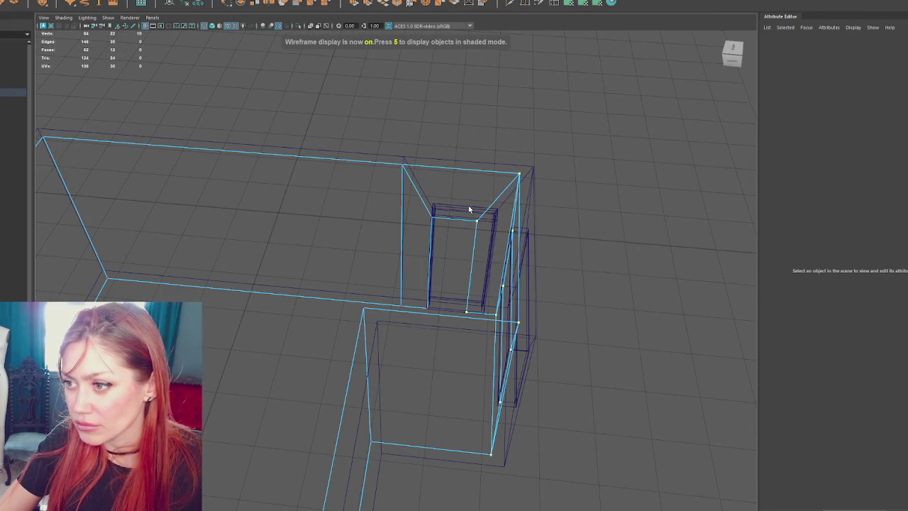
left_click_drag(480, 338, 480, 338)
left_click_drag(415, 269, 504, 270)
left_click(610, 142)
- Raise the wall vertices along the top of the door slightly
left_click_drag(611, 142, 582, 166)
key("5")
scroll(584, 162, "up", 5)
scroll(525, 147, "down", 3)
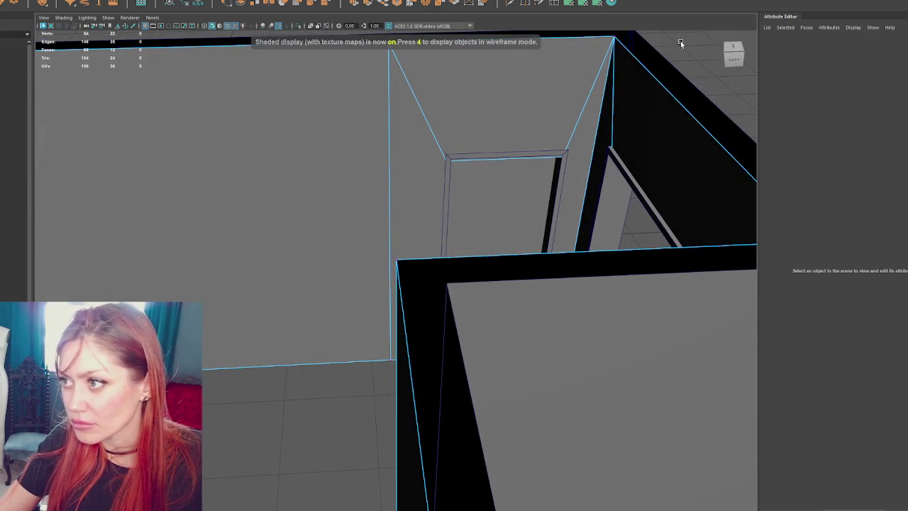
right_click(730, 55)
key("4")
left_click_drag(503, 106, 494, 187)
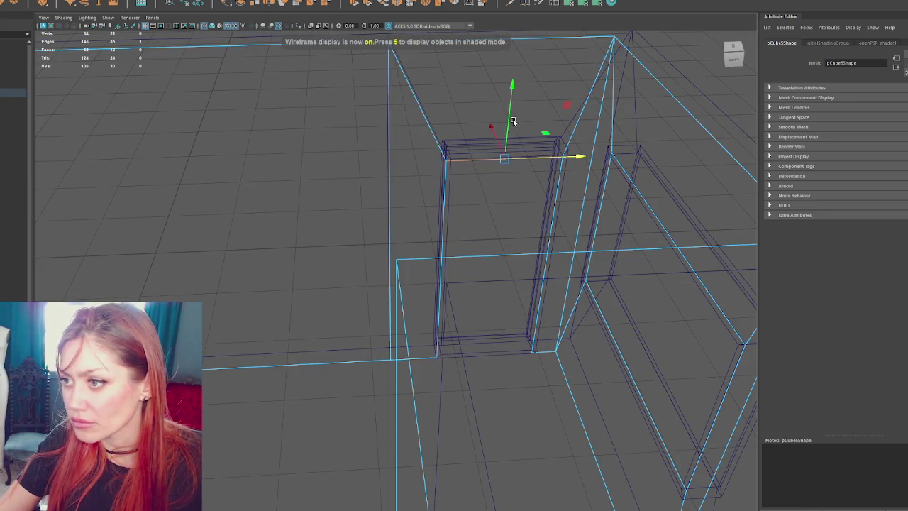
key("6")
left_click_drag(513, 122, 512, 114)
- Delete the wall face inside the door frame to open the doorway
left_click_drag(466, 140, 637, 130)
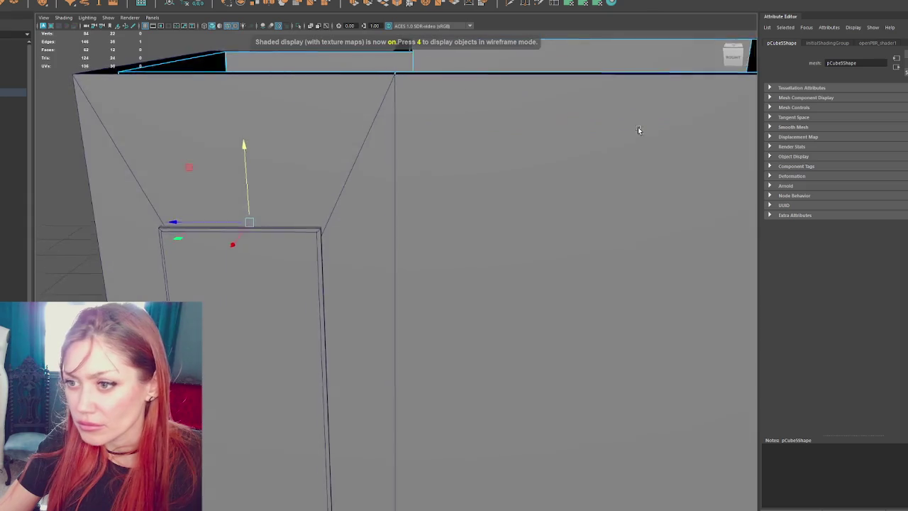
scroll(637, 130, "down", 2)
scroll(343, 130, "down", 3)
left_click(418, 79)
scroll(350, 246, "up", 5)
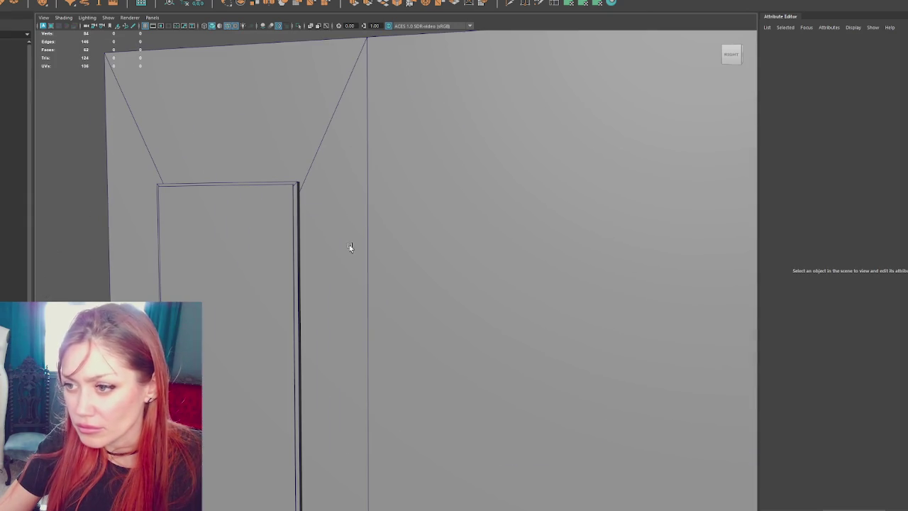
left_click(271, 232)
key("Delete")
- Select the wall mesh and switch to moving its edges
mouse_move(270, 230)
left_mouse_down()
mouse_move(279, 234)
mouse_move(290, 184)
left_mouse_up()
left_click(290, 181)
scroll(317, 184, "down", 3)
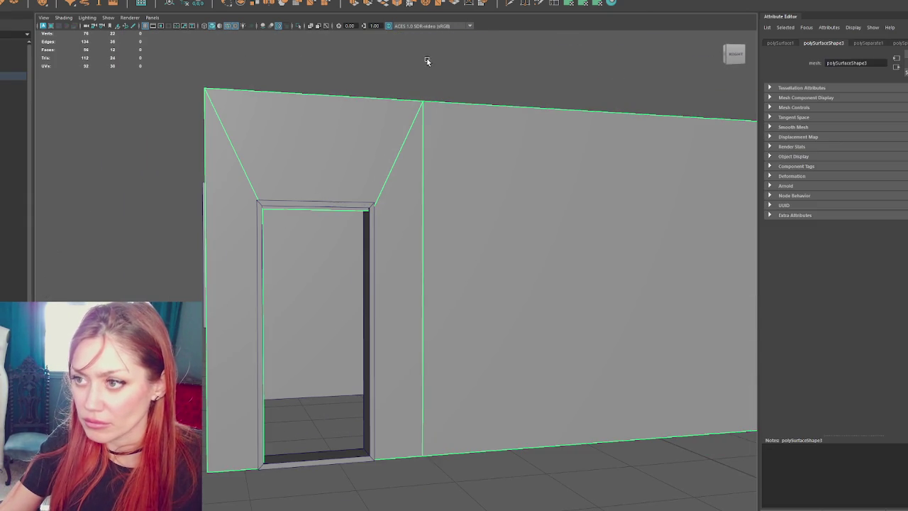
key("4")
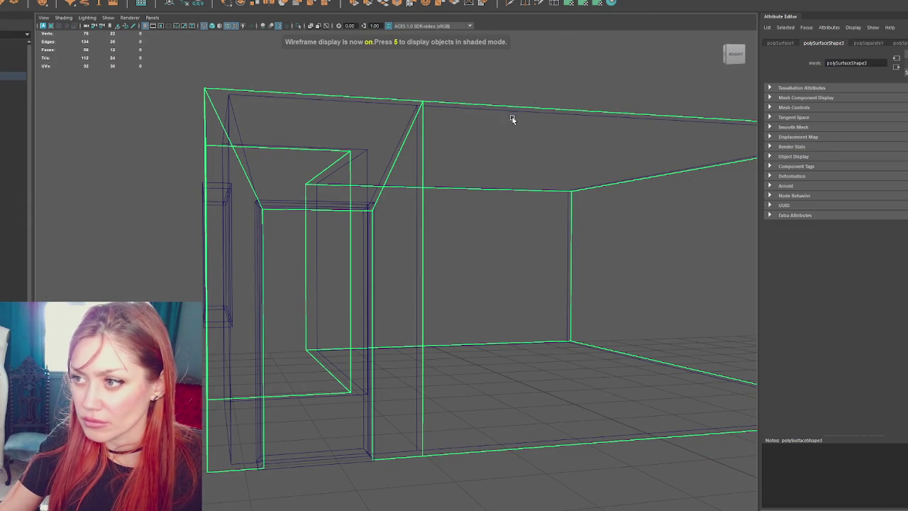
key("w")
key("F10")
key("5")
key("4")
- Check the new edge loops around the doorway, toggling wireframe and shaded views
left_click_drag(416, 95, 301, 206)
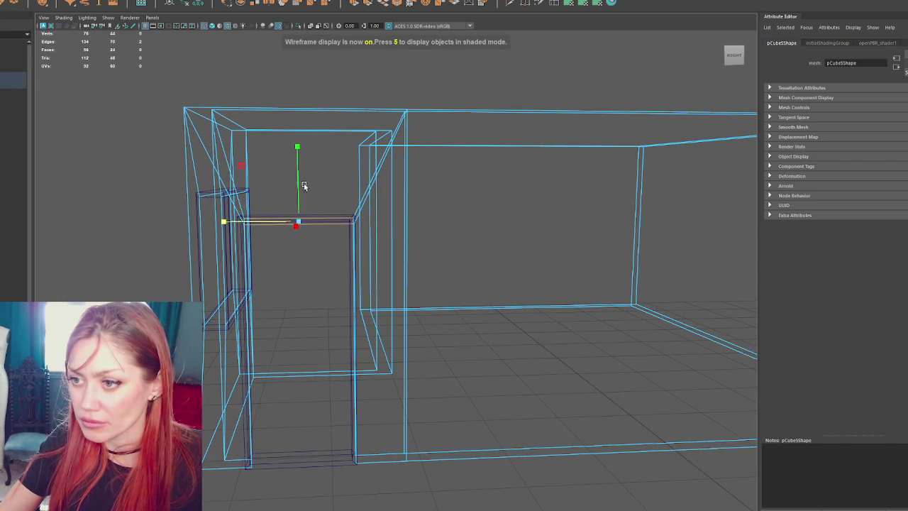
key("6")
key("4")
left_click_drag(261, 273, 270, 253)
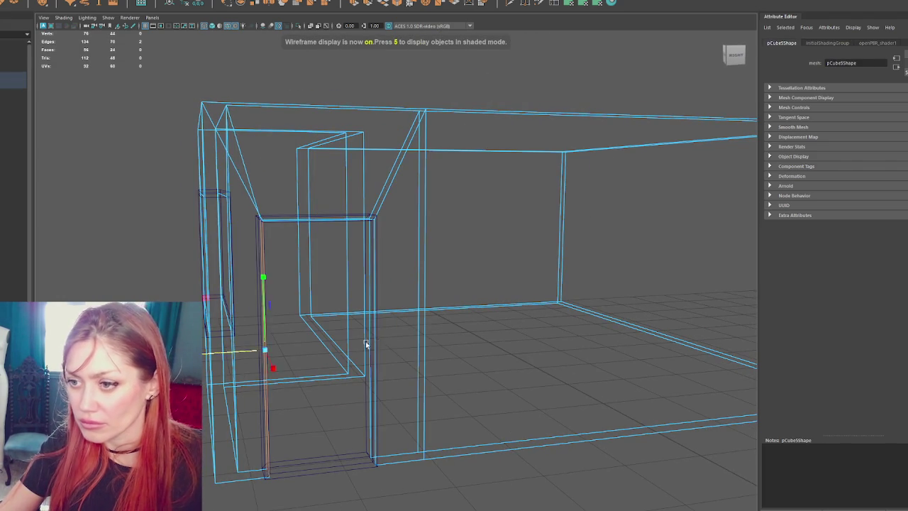
key("6")
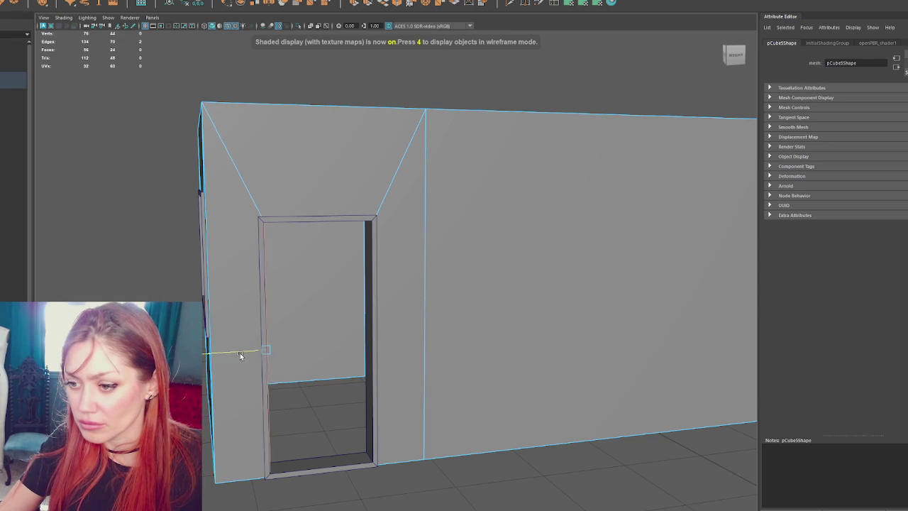
mouse_move(239, 356)
left_mouse_down()
mouse_move(221, 361)
mouse_move(273, 340)
left_mouse_up()
key("4")
mouse_move(365, 300)
left_mouse_down()
mouse_move(331, 304)
mouse_move(339, 341)
mouse_move(331, 348)
left_mouse_up()
key("6")
right_click(353, 98)
- Create a new cube for the roof and raise it above the walls
left_click(381, 84)
mouse_move(381, 84)
left_mouse_down()
mouse_move(487, 127)
mouse_move(464, 146)
mouse_move(298, 198)
mouse_move(450, 171)
mouse_move(330, 167)
mouse_move(526, 157)
mouse_move(469, 161)
left_mouse_up()
left_click(525, 156)
key("g")
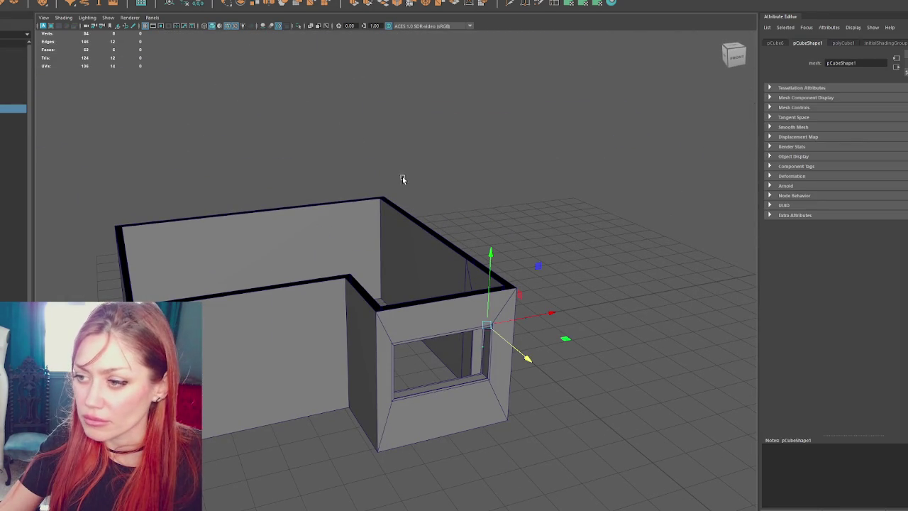
mouse_move(486, 252)
left_mouse_down()
mouse_move(518, 166)
mouse_move(494, 185)
mouse_move(491, 251)
mouse_move(658, 347)
left_mouse_up()
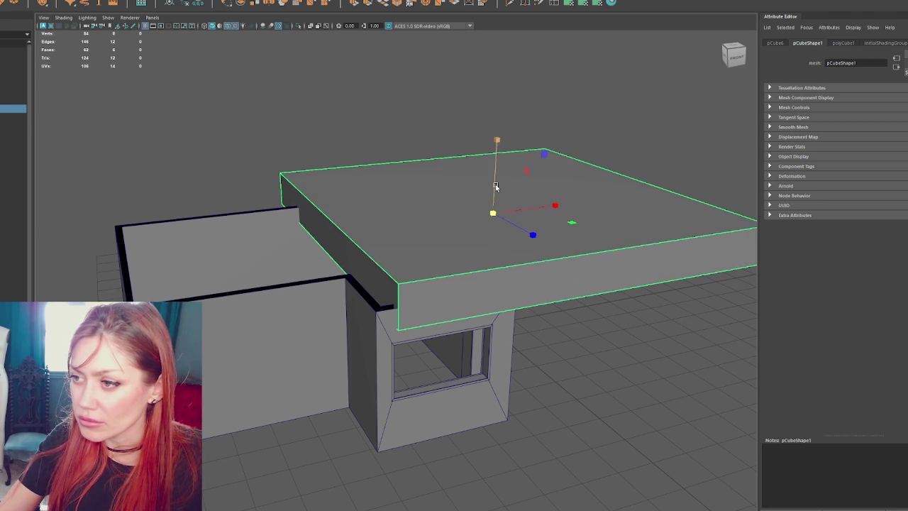
- Flatten the cube into a thin slab, slide it over the walls and narrow it to fit
left_click_drag(495, 186, 495, 251)
key("w")
mouse_move(519, 210)
left_mouse_down()
mouse_move(354, 245)
mouse_move(448, 227)
mouse_move(334, 229)
mouse_move(361, 244)
mouse_move(378, 222)
mouse_move(362, 221)
mouse_move(507, 205)
mouse_move(462, 197)
mouse_move(464, 215)
mouse_move(320, 283)
mouse_move(243, 229)
mouse_move(288, 229)
left_mouse_up()
key("r")
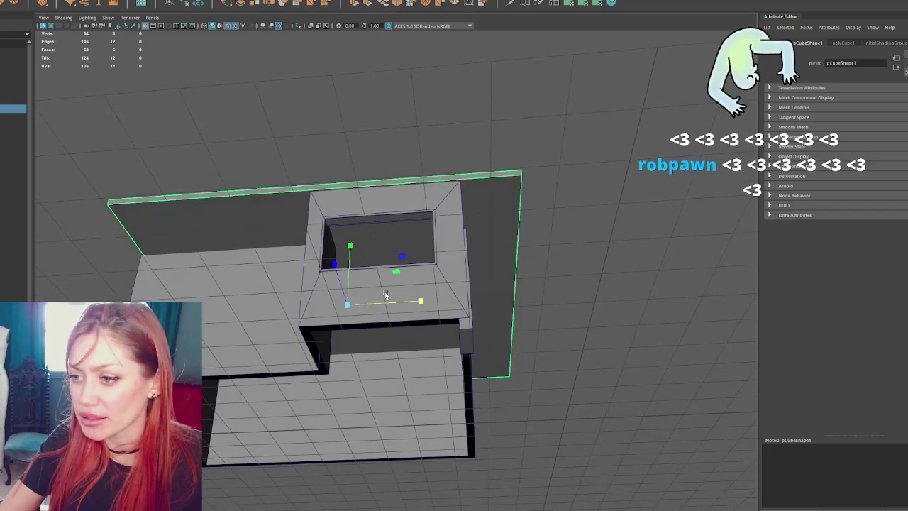
left_click_drag(391, 302, 382, 298)
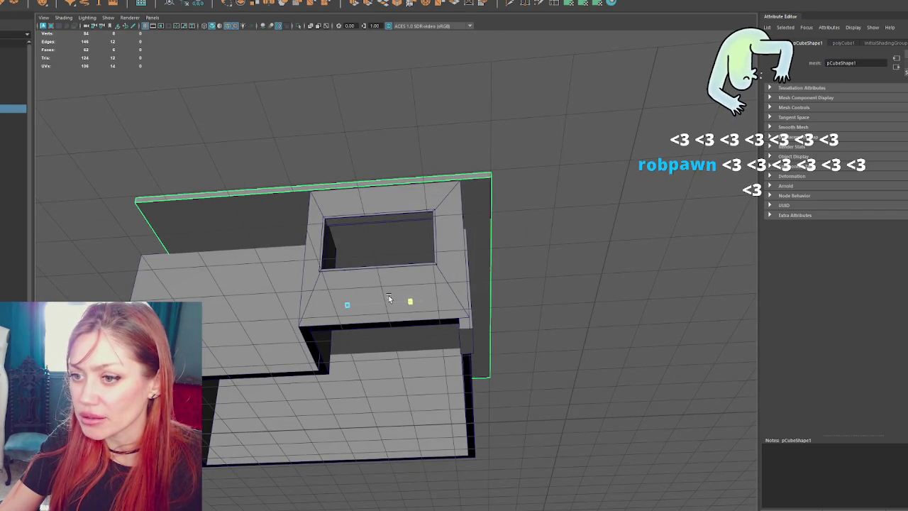
left_click(475, 220, "shift")
left_click(476, 220)
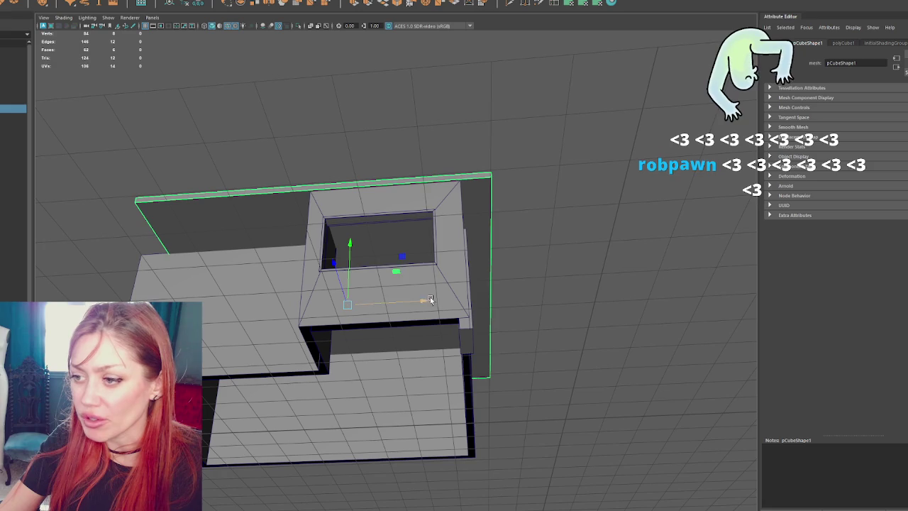
mouse_move(405, 300)
left_mouse_down()
mouse_move(442, 305)
mouse_move(418, 310)
mouse_move(364, 277)
mouse_move(354, 284)
mouse_move(399, 300)
mouse_move(369, 284)
left_mouse_up()
- Select the roof slab's left corner vertex in vertex mode
right_click(171, 157)
left_click_drag(91, 162, 186, 301)
mouse_move(158, 259)
left_mouse_down()
mouse_move(286, 263)
mouse_move(184, 233)
mouse_move(130, 265)
mouse_move(354, 256)
mouse_move(310, 237)
mouse_move(296, 218)
mouse_move(350, 255)
mouse_move(300, 284)
left_mouse_up()
mouse_move(382, 269)
left_mouse_down()
mouse_move(470, 257)
mouse_move(434, 250)
mouse_move(400, 121)
left_mouse_up()
- Slide the house walls' inner-corner vertices to the left in wireframe view
left_click(471, 259)
key("4")
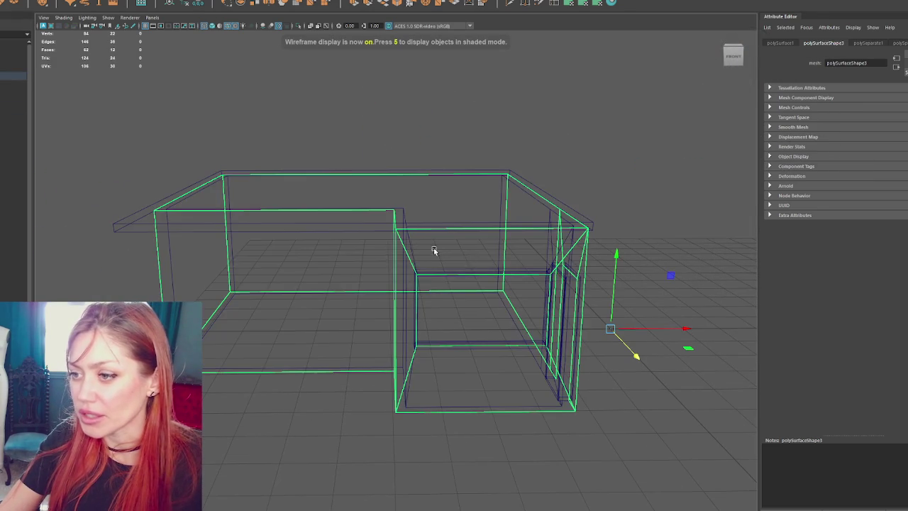
key("F8")
mouse_move(369, 205)
left_mouse_down()
mouse_move(388, 256)
mouse_move(406, 218)
mouse_move(373, 267)
left_mouse_up()
key("w")
left_click_drag(420, 180, 379, 183)
key("5")
mouse_move(379, 269)
left_mouse_down()
mouse_move(408, 211)
mouse_move(377, 208)
mouse_move(523, 182)
mouse_move(514, 199)
left_mouse_up()
left_click(444, 138)
scroll(511, 163, "down", 2)
left_click_drag(514, 199, 271, 291)
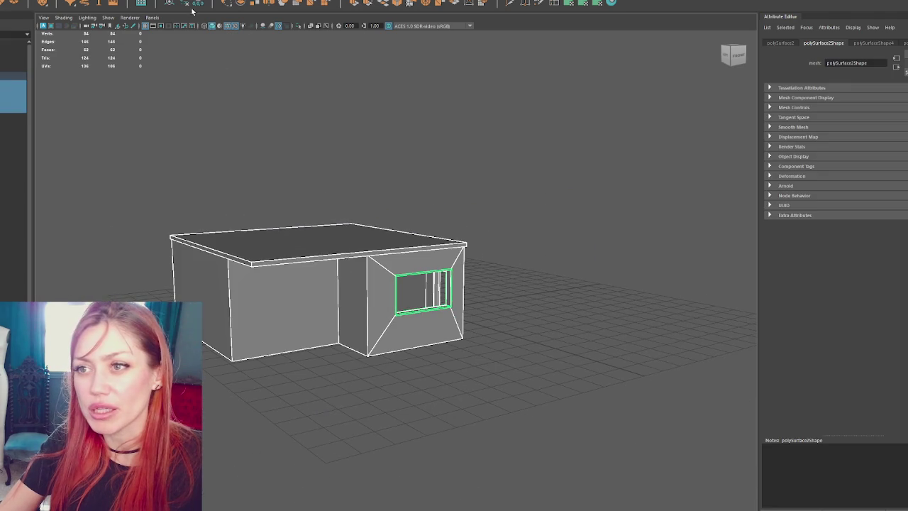
- Group pCube5 and the other house pieces into Builder_c_home_1
left_click(149, 104)
left_click(11, 85)
left_click(2, 107, "shift")
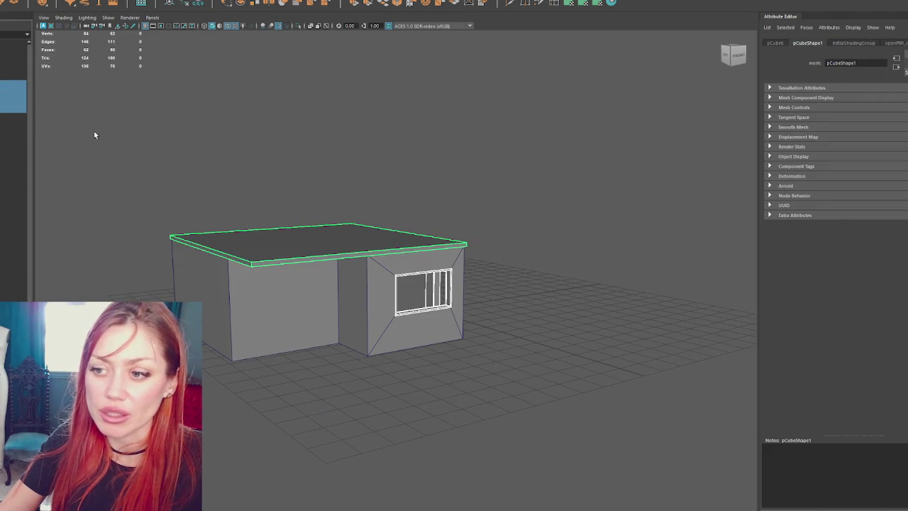
scroll(71, 125, "up", 3)
scroll(107, 144, "down", 3)
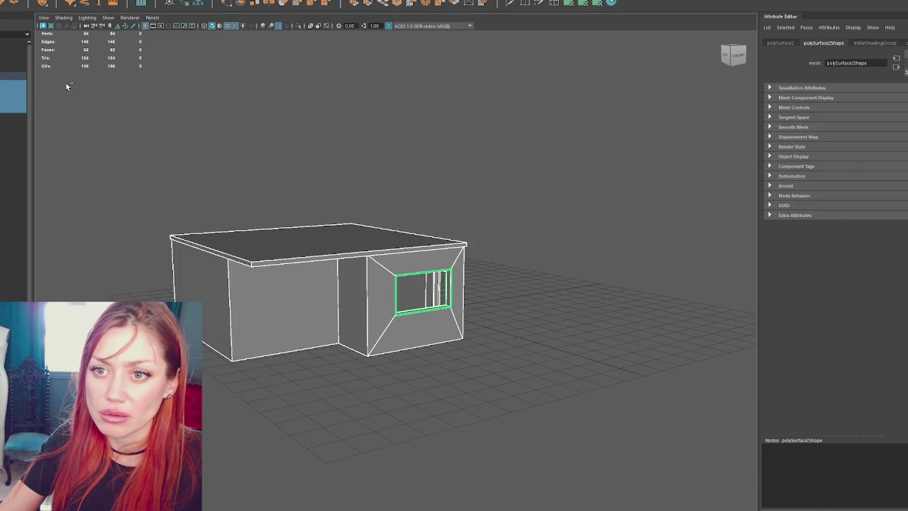
key("ctrl+g")
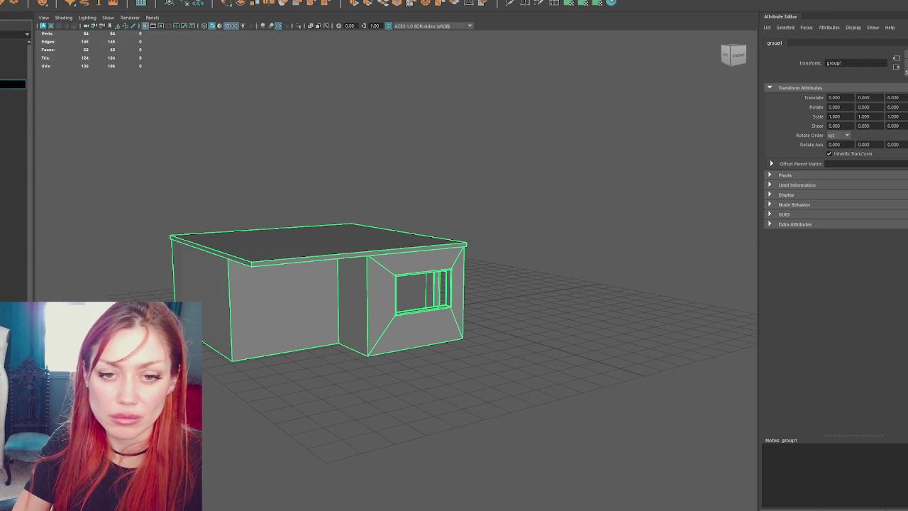
key("Return")
key("Escape")
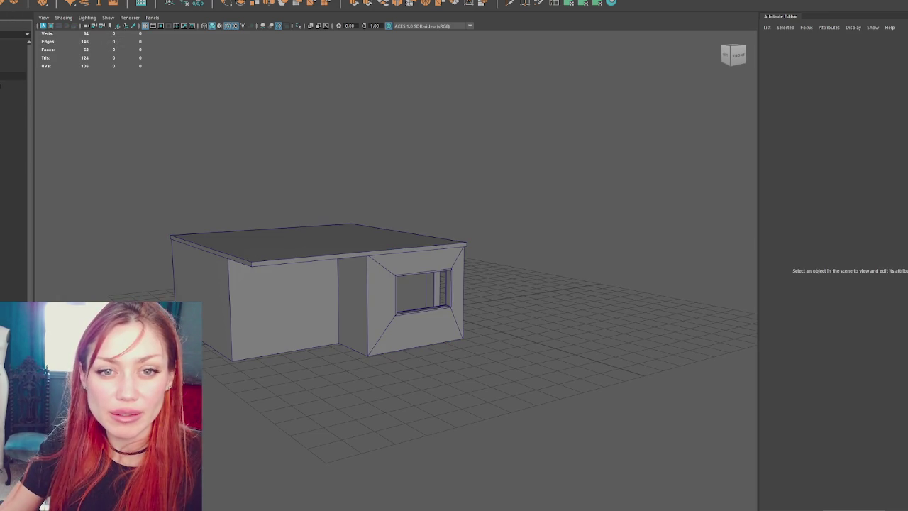
left_click(13, 76)
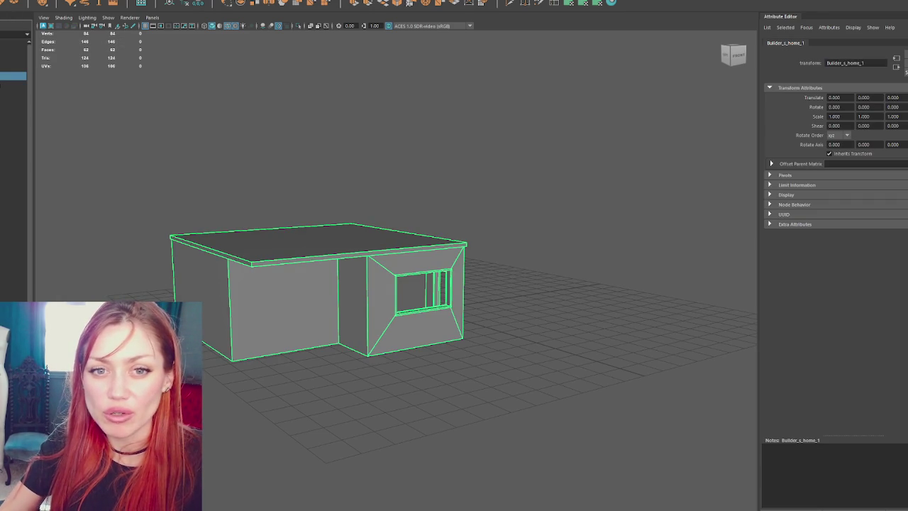
- Rename the house group Builders_home_1 and duplicate it as Builders_home_2
double_click(13, 76)
key("Return")
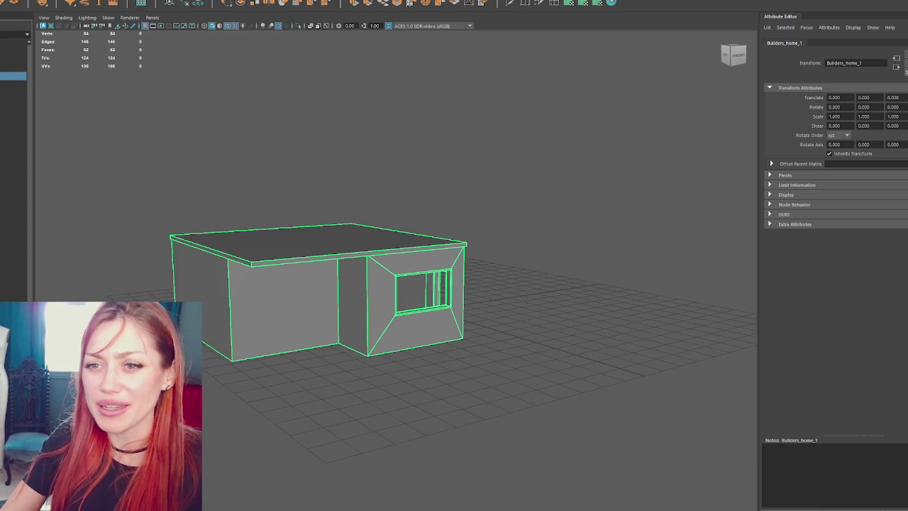
key("w")
mouse_move(284, 312)
left_mouse_down()
mouse_move(334, 286)
mouse_move(206, 237)
left_mouse_up()
key("ctrl+d")
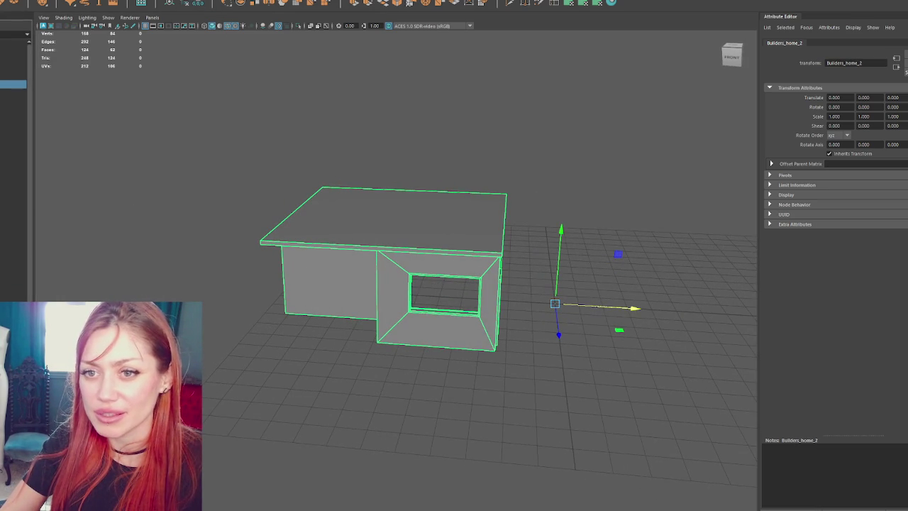
- Move Builders_home_2 along X to the right of the original house
left_click(489, 319)
left_click(481, 294)
left_click_drag(474, 294, 863, 323)
mouse_move(539, 291)
left_mouse_down()
mouse_move(393, 254)
mouse_move(304, 142)
mouse_move(331, 136)
left_mouse_up()
left_click(305, 142)
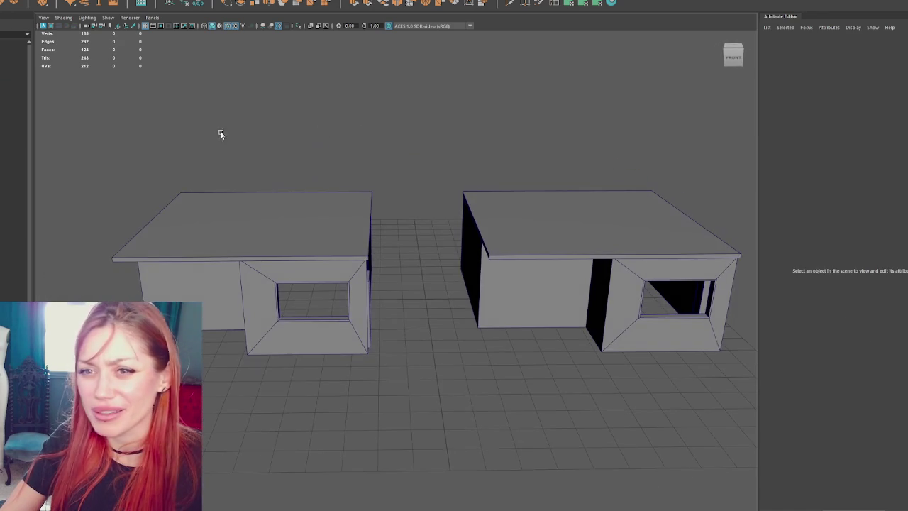
- Inspect both houses, selecting the left roof slab and then Builders_home_2
left_click(12, 76)
left_click(13, 85, "ctrl")
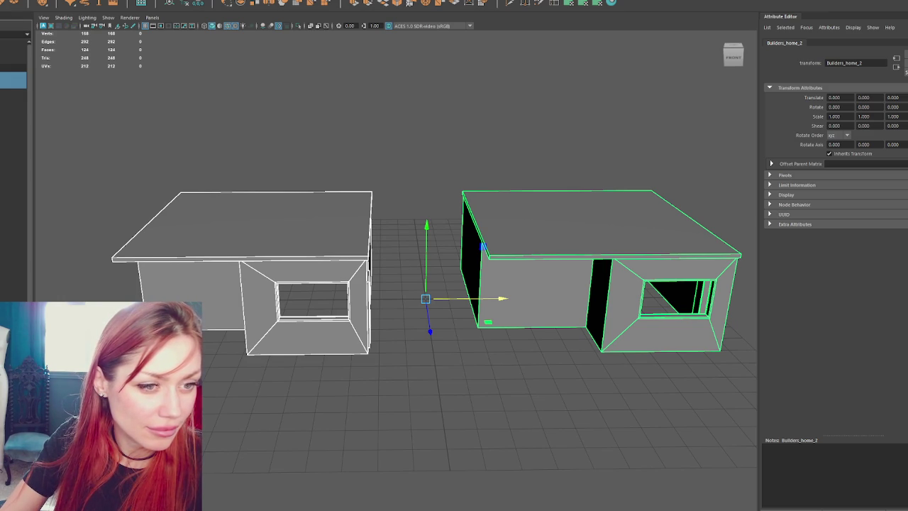
left_click(171, 138)
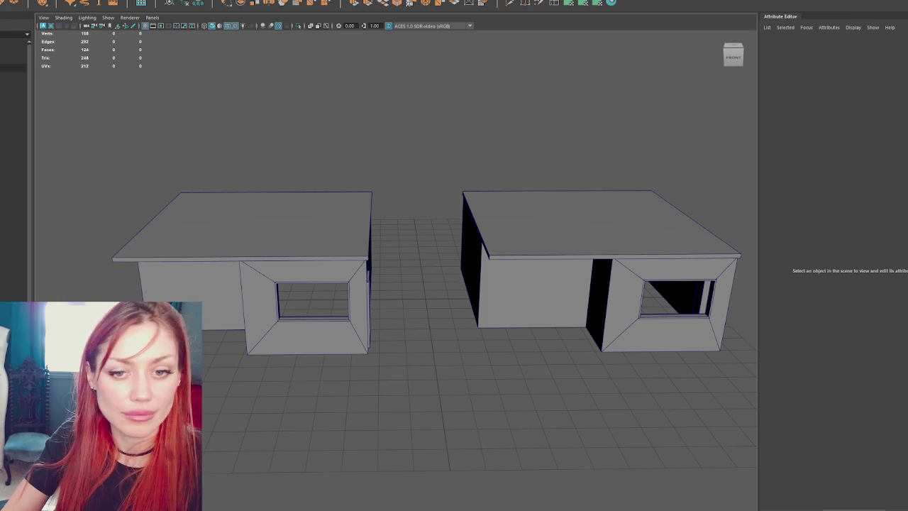
left_click_drag(126, 190, 306, 144, "alt")
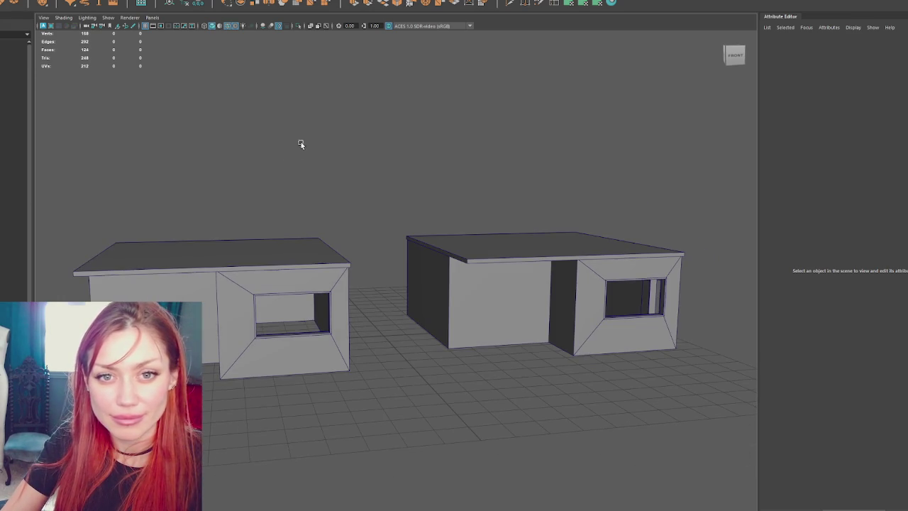
left_click(298, 240)
left_click(20, 79)
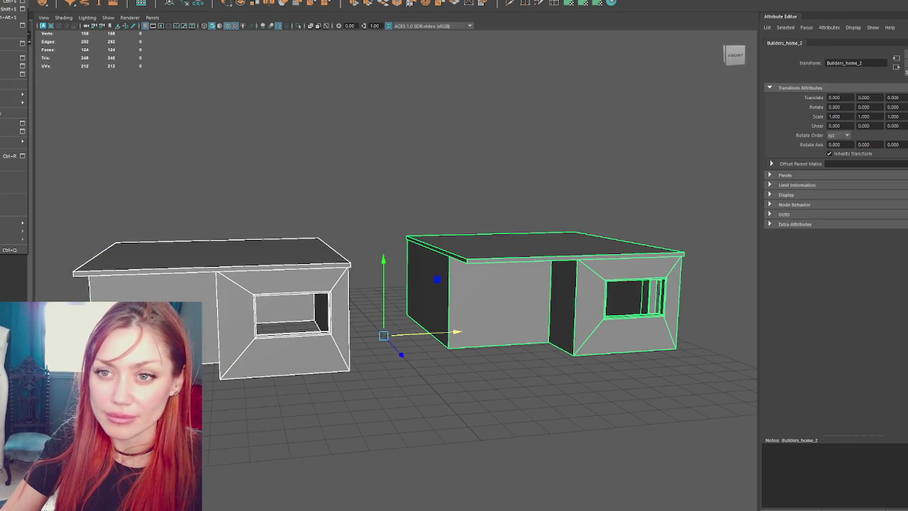
key("Escape")
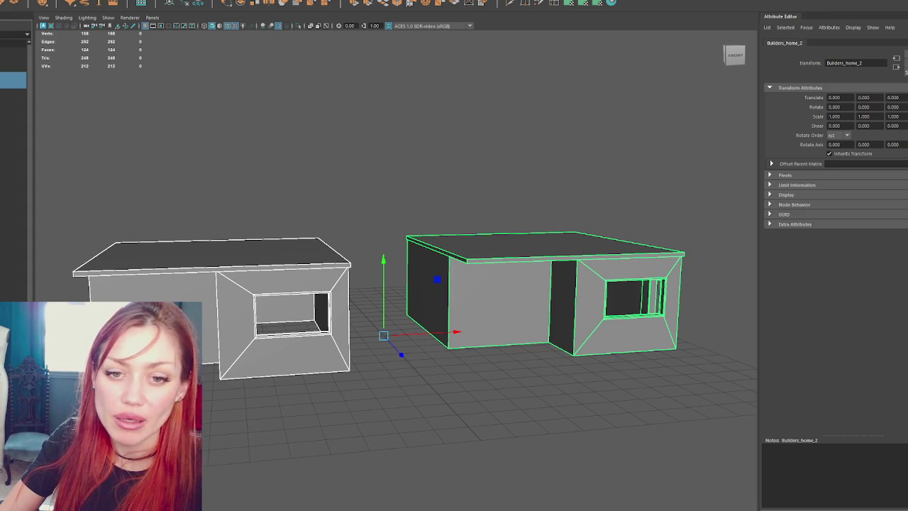
right_click(525, 206)
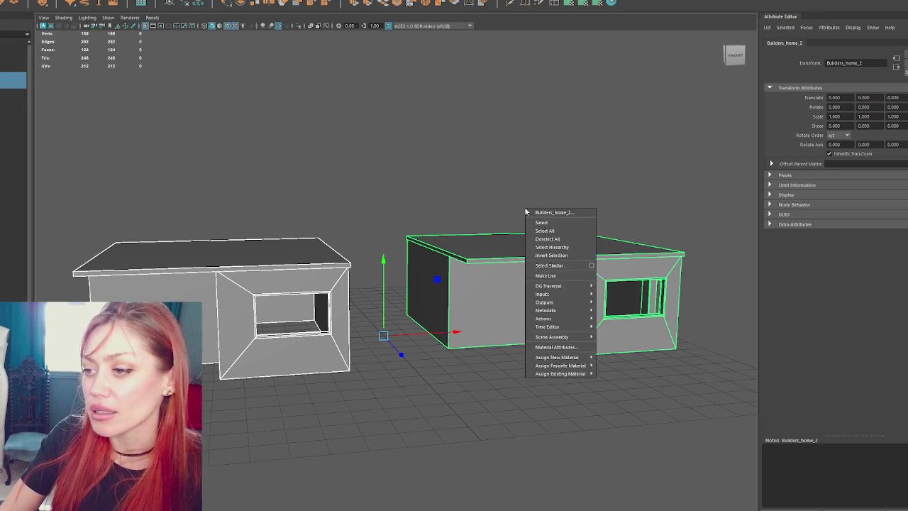
left_click(132, 226)
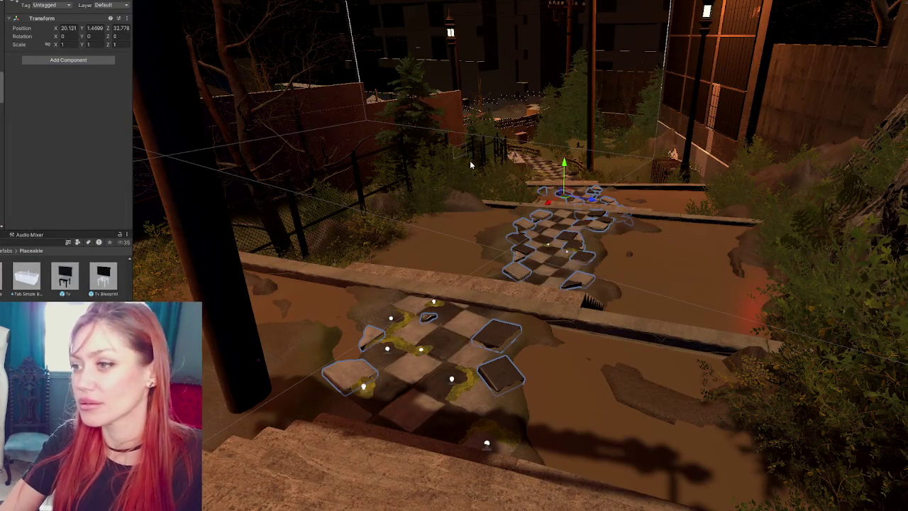
- Select the cube block beside the checkered tile path
left_click(513, 142)
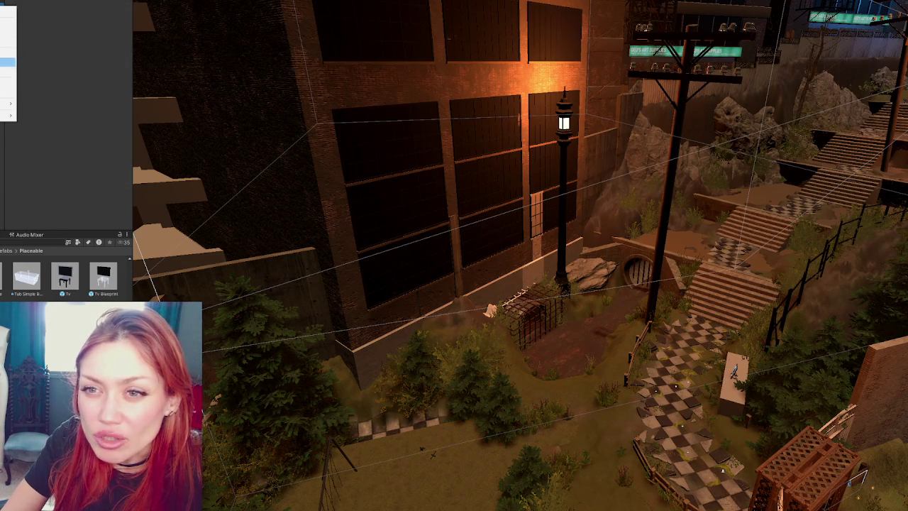
- Switch scenes, answer the Apothecary unsaved-changes prompt, and fly along the alley
left_click(7, 62)
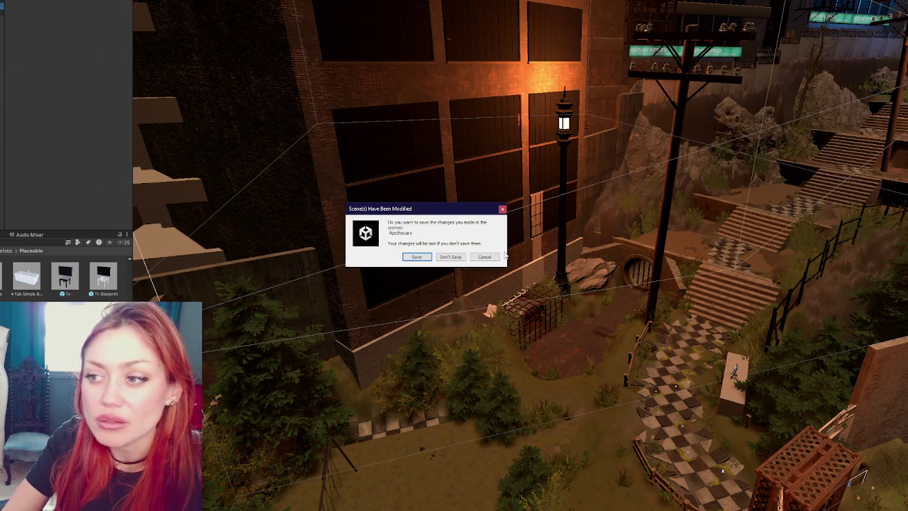
left_click(419, 258)
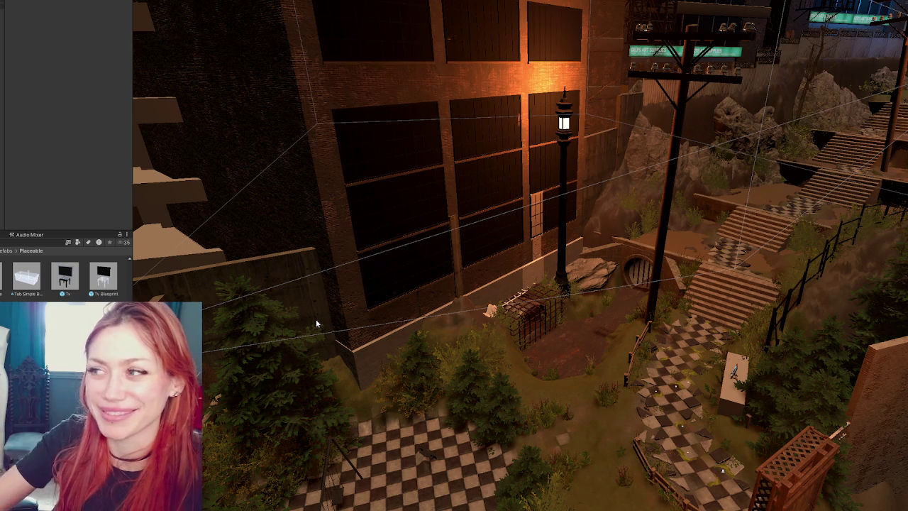
mouse_move(756, 424)
left_mouse_down()
mouse_move(660, 362)
mouse_move(603, 353)
mouse_move(639, 348)
left_mouse_up()
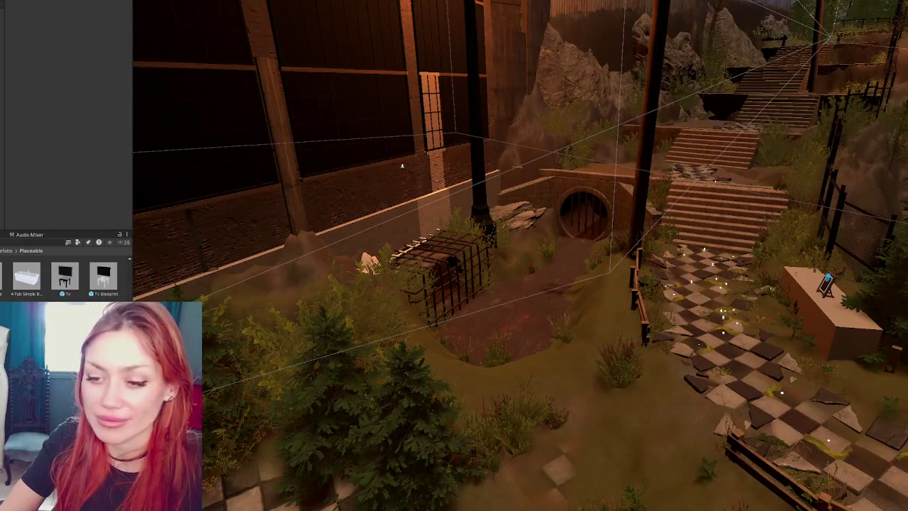
- Go back up to the Prefabs folder in the Project panel
left_click(7, 251)
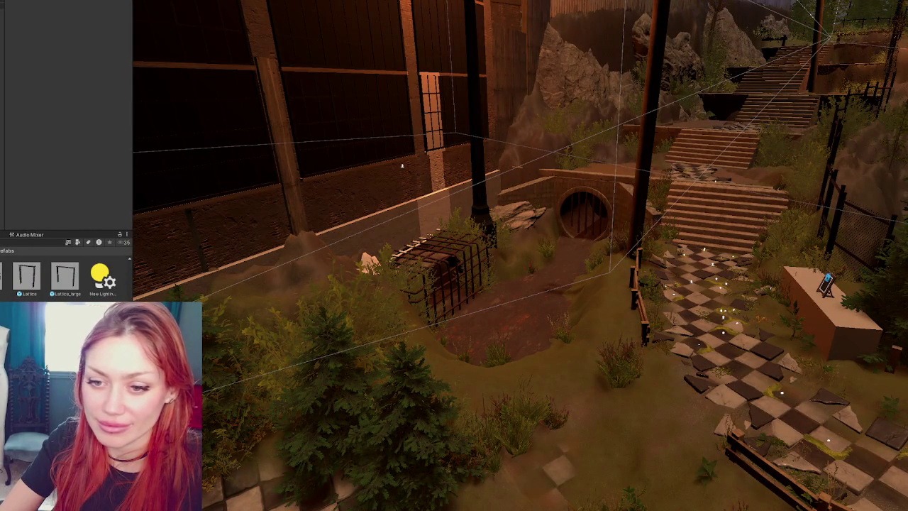
scroll(64, 277, "up", 3)
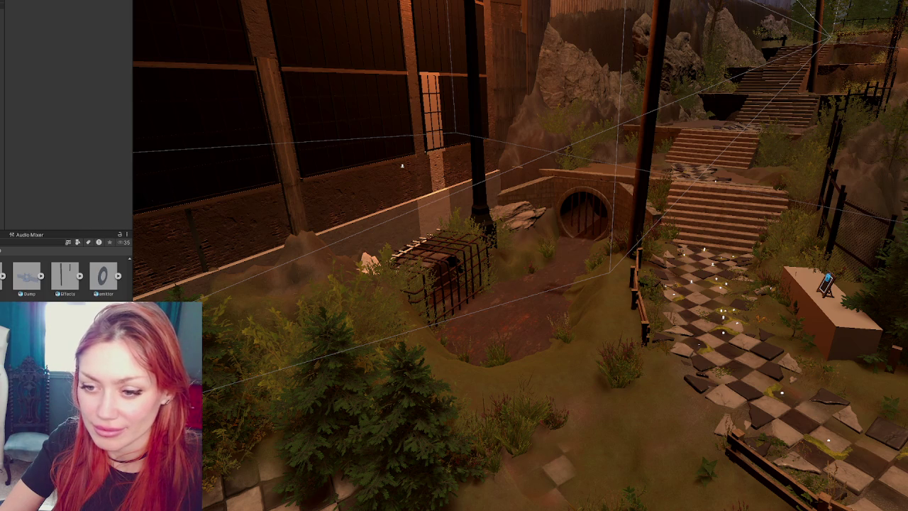
scroll(65, 273, "up", 3)
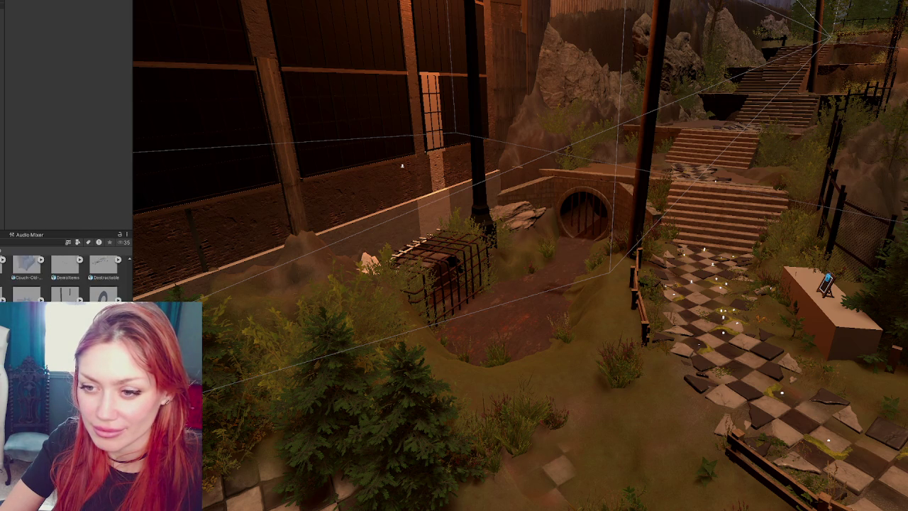
scroll(66, 273, "down", 2)
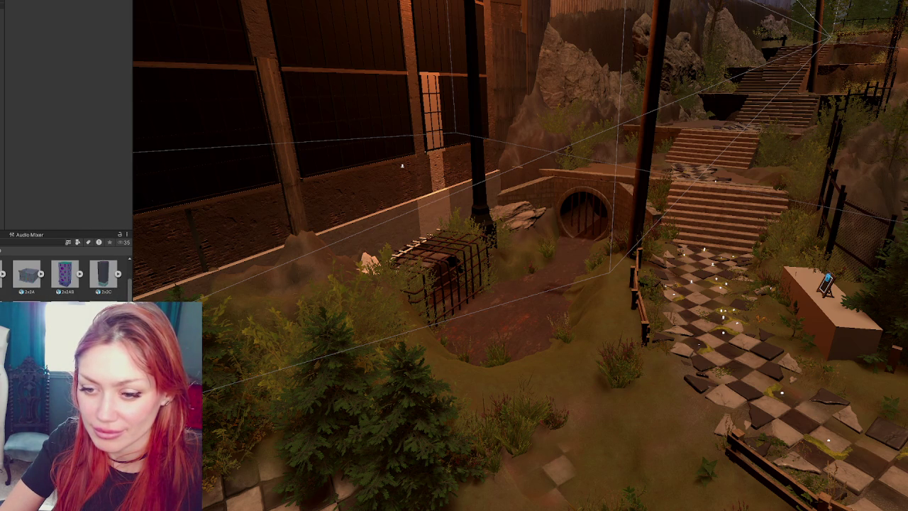
- Set BuildersShop's rig Animation Type and material Creation Mode to None
left_click(50, 24)
left_click(92, 35)
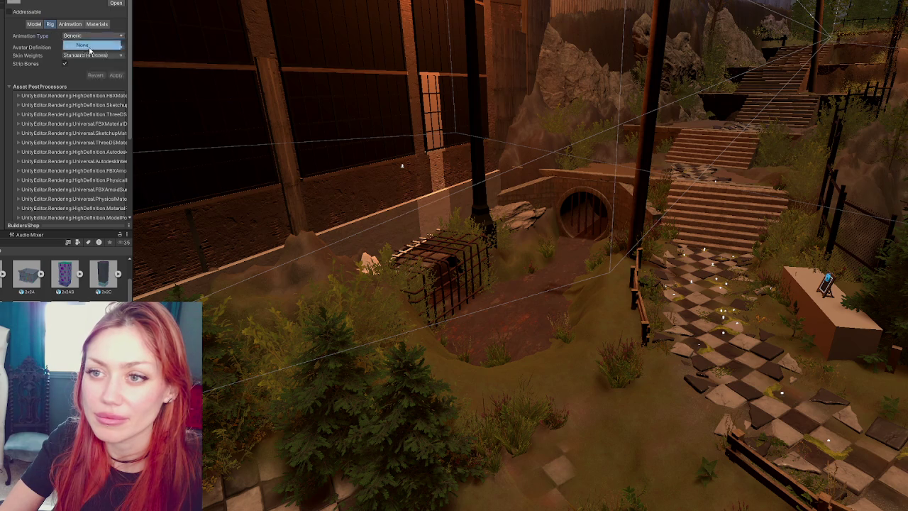
left_click(70, 24)
left_click(97, 24)
left_click(92, 35)
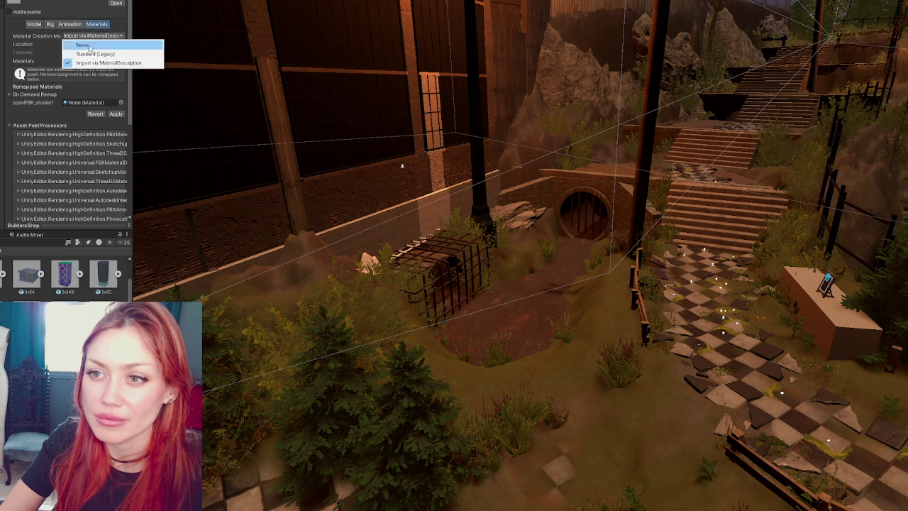
left_click(90, 47)
- Enable Generate Colliders and Generate Lightmap UVs, then apply the import settings
left_click(33, 24)
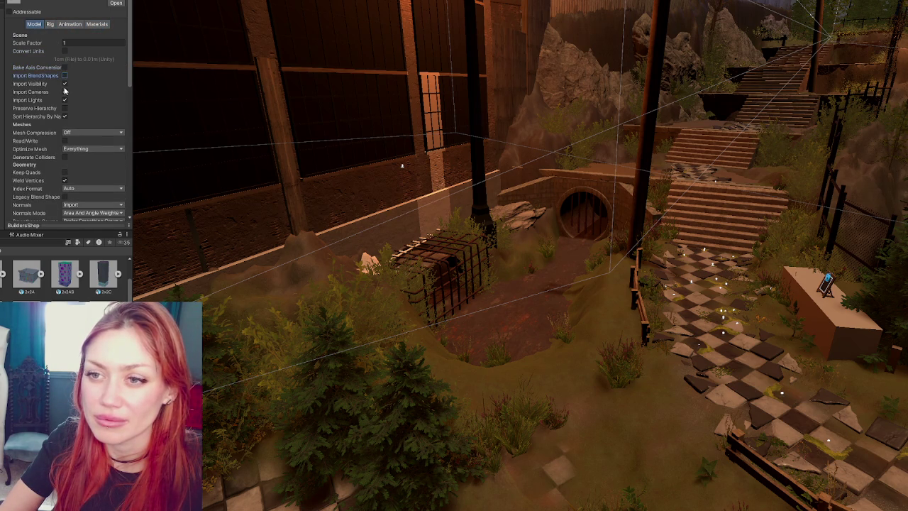
left_click(64, 157)
scroll(65, 160, "down", 3)
left_click(65, 187)
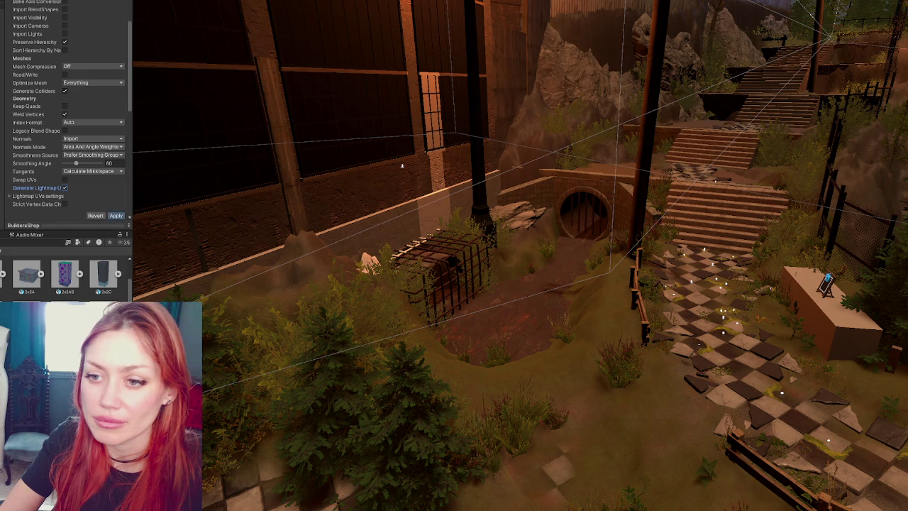
left_click(116, 215)
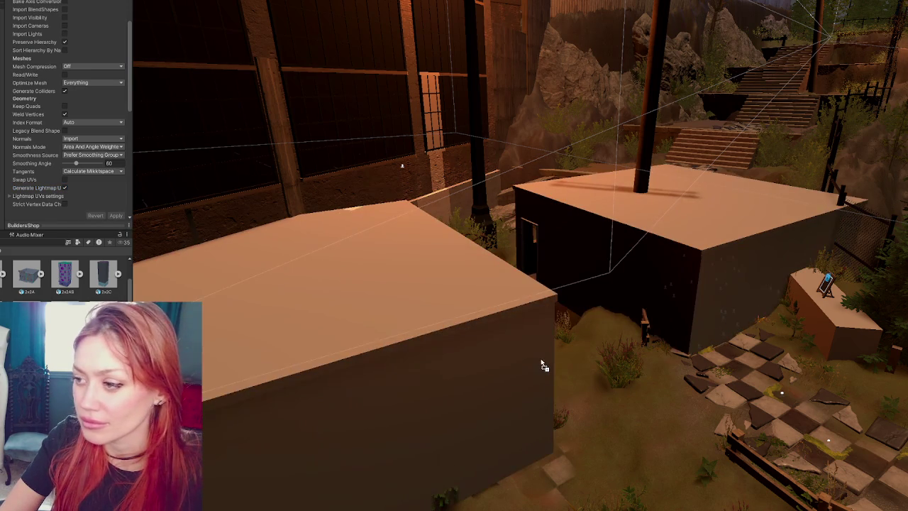
left_click(541, 365)
- Place the BuildersShop beside the path at X 6.88, Y 0.71, rotated -44.55°
mouse_move(542, 366)
left_mouse_down()
mouse_move(464, 267)
mouse_move(487, 288)
mouse_move(425, 248)
left_mouse_up()
left_click(415, 245)
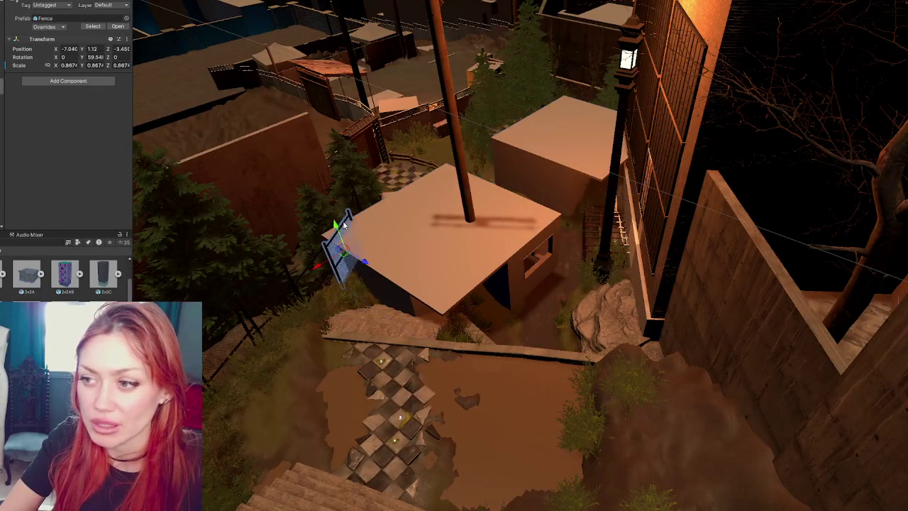
left_click(413, 245)
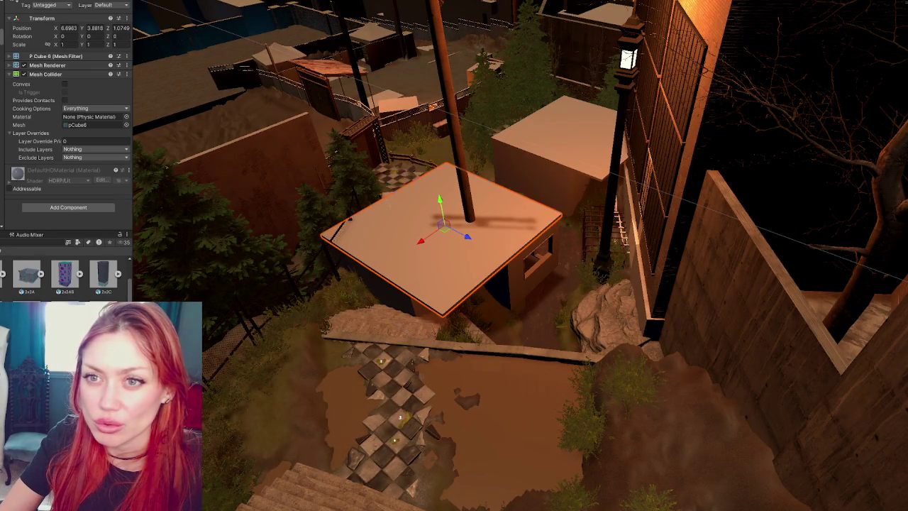
left_click(526, 284)
mouse_move(536, 224)
left_mouse_down()
mouse_move(355, 206)
mouse_move(376, 204)
mouse_move(339, 221)
mouse_move(403, 206)
left_mouse_up()
key("e")
key("w")
mouse_move(338, 193)
left_mouse_down()
mouse_move(338, 182)
mouse_move(277, 217)
left_mouse_up()
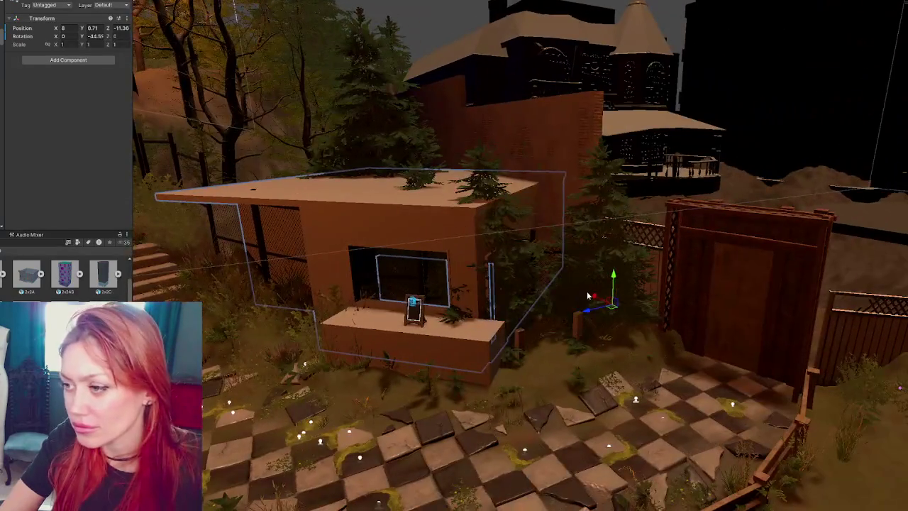
left_click_drag(605, 305, 616, 310)
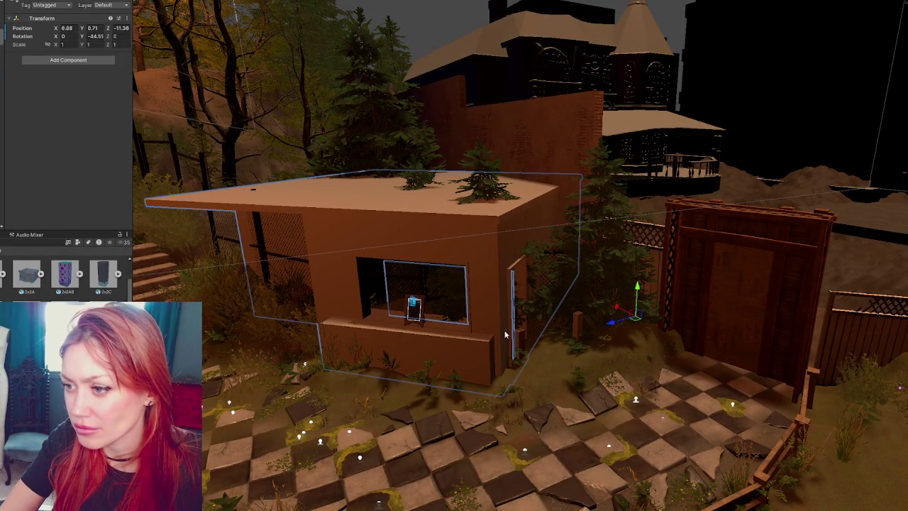
- Shift the ChalkBoard sideways and lower it inside the shop window
left_click(450, 347)
left_click(415, 310)
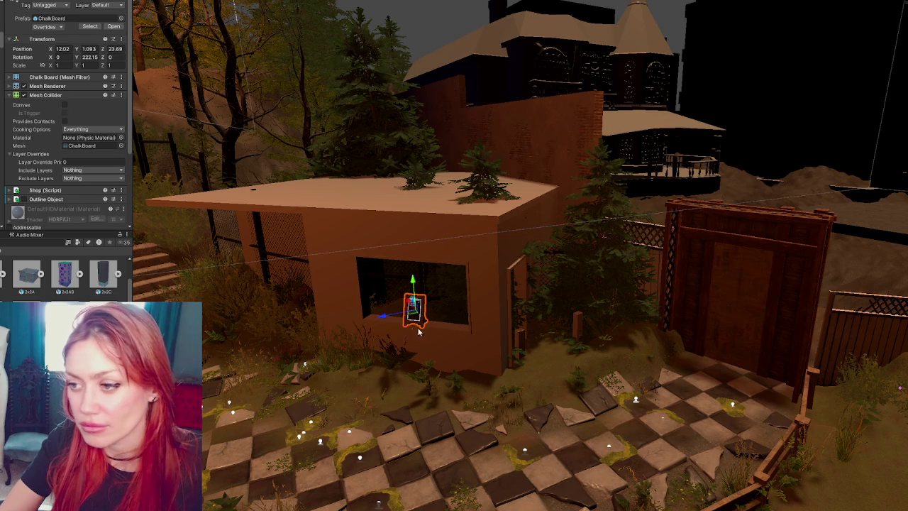
left_click_drag(384, 316, 398, 315)
left_click_drag(439, 278, 517, 250)
left_click(447, 192)
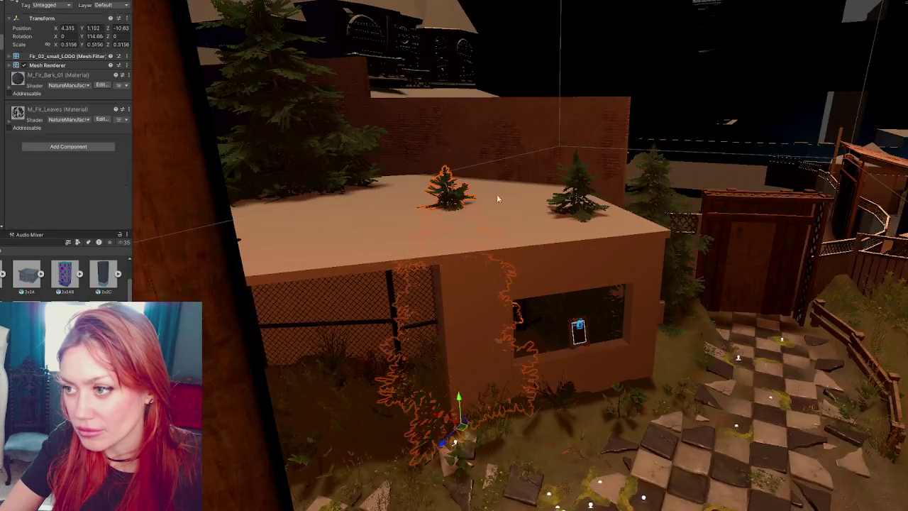
left_click_drag(447, 192, 501, 189)
left_click(537, 186, "shift")
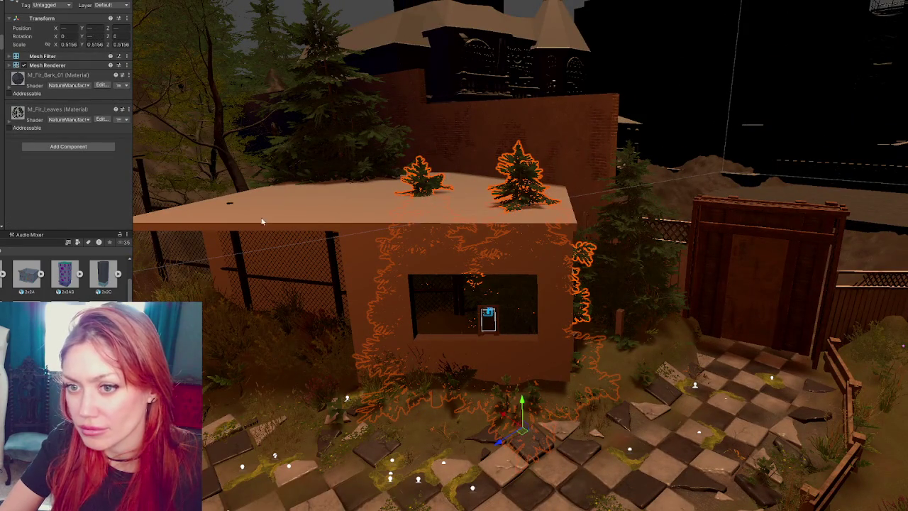
left_click(628, 213)
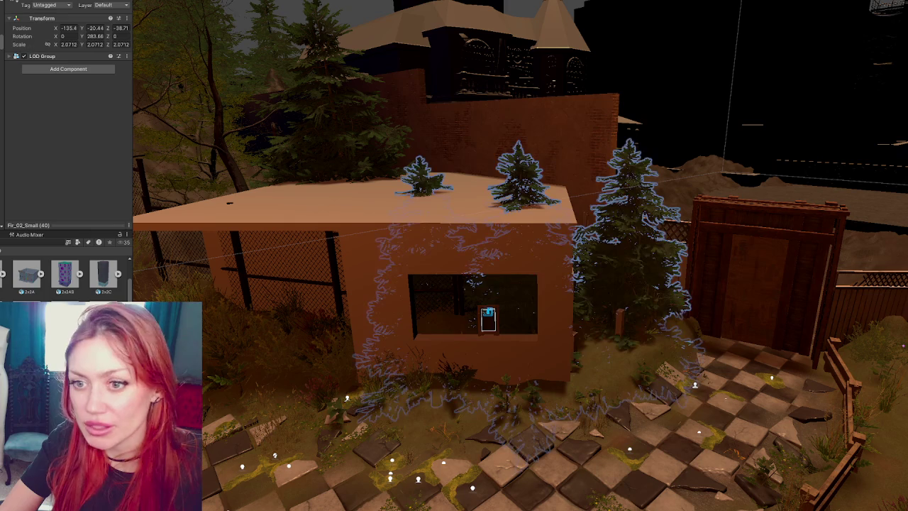
left_click(627, 213)
left_click(628, 213, "shift")
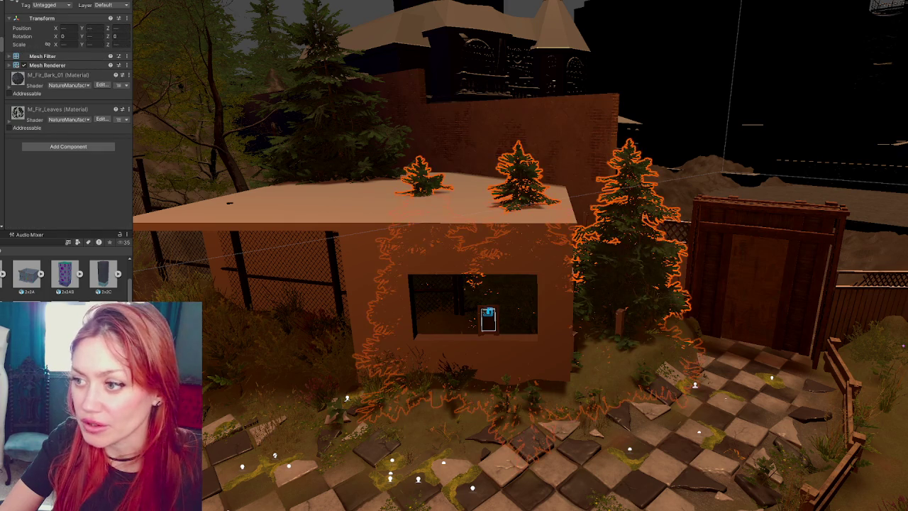
mouse_move(417, 184)
left_mouse_down()
mouse_move(519, 362)
mouse_move(676, 130)
mouse_move(669, 116)
mouse_move(793, 222)
mouse_move(696, 121)
mouse_move(679, 124)
left_mouse_up()
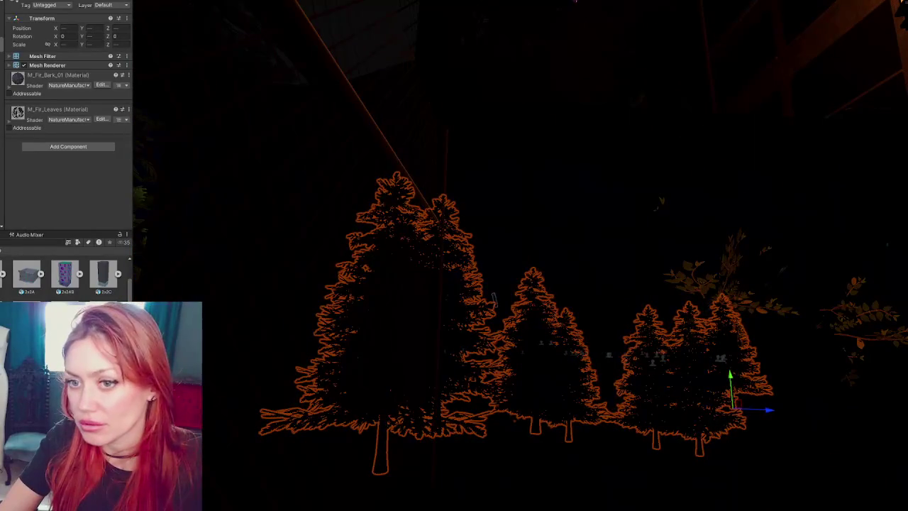
left_click(495, 299)
left_click(495, 299)
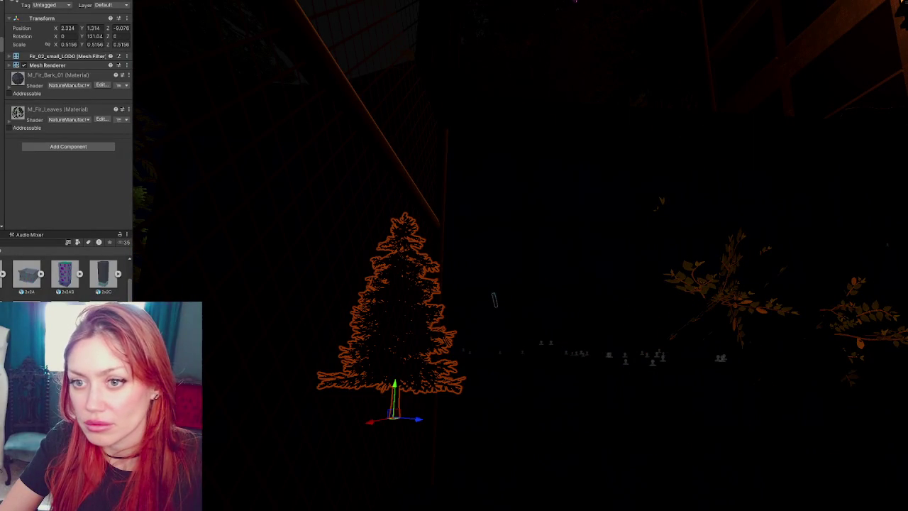
left_click(495, 300)
left_click(494, 299)
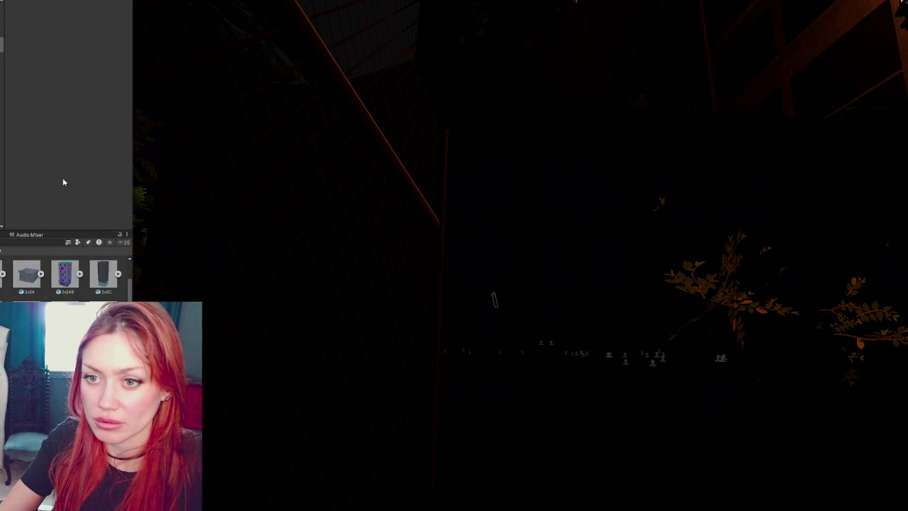
left_click(495, 299)
left_click(495, 299)
left_click(494, 299)
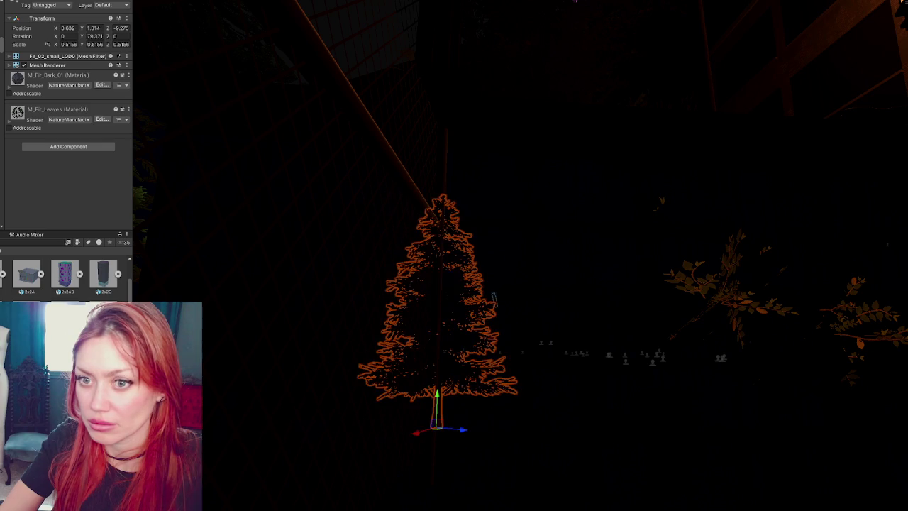
left_click(495, 300)
left_click(495, 299)
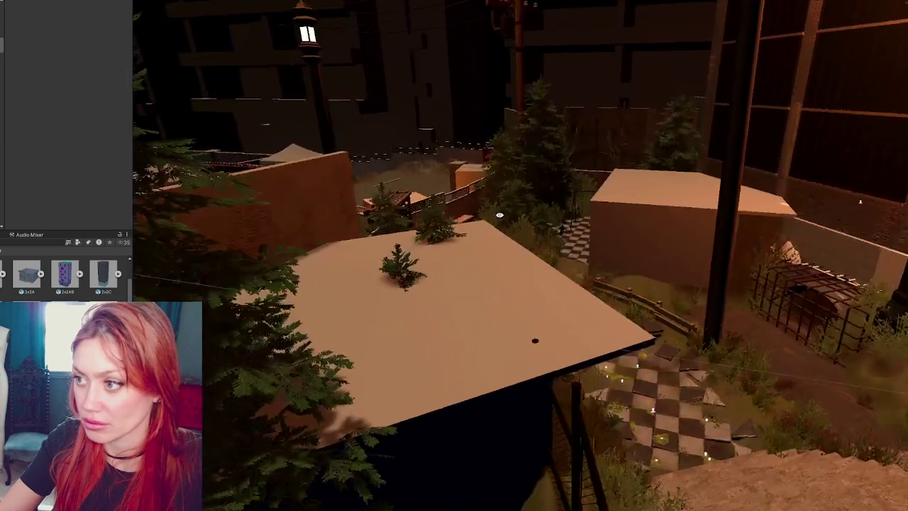
left_click_drag(483, 221, 459, 229)
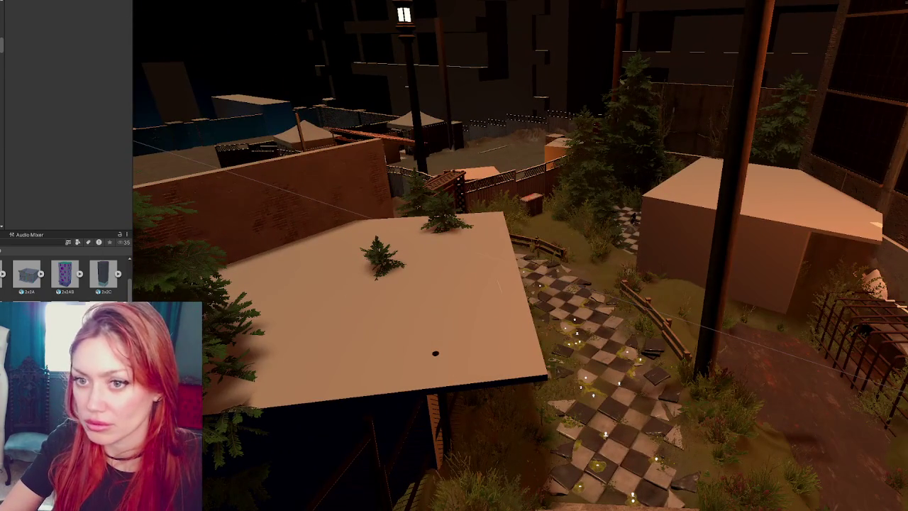
left_click(435, 353)
key("ctrl+z")
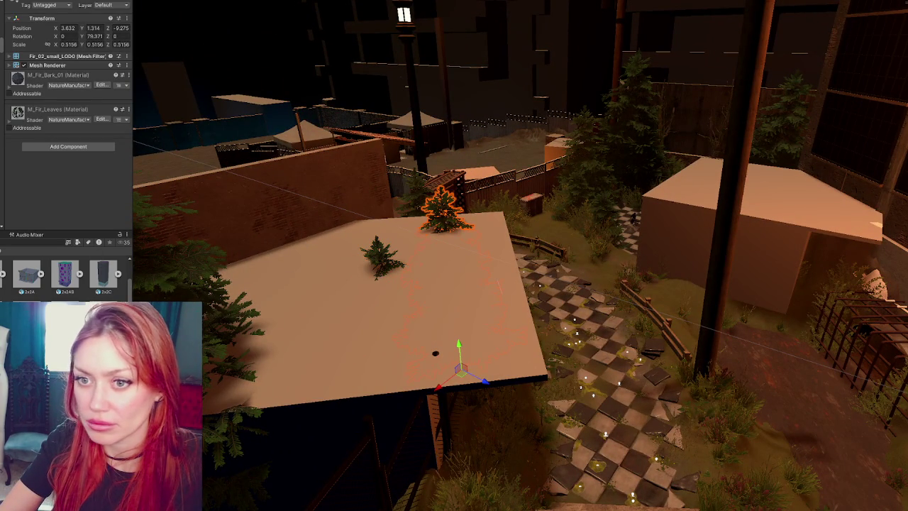
left_click(436, 352)
left_click(435, 353)
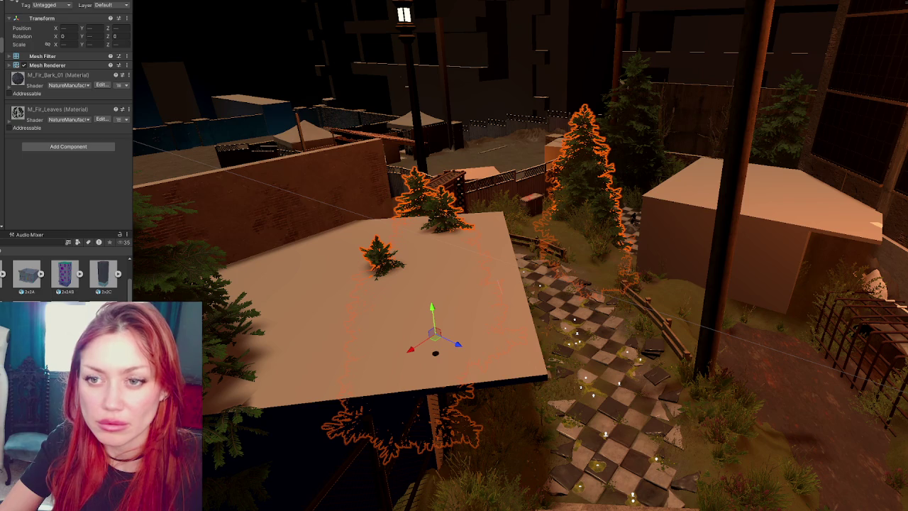
left_click(435, 353)
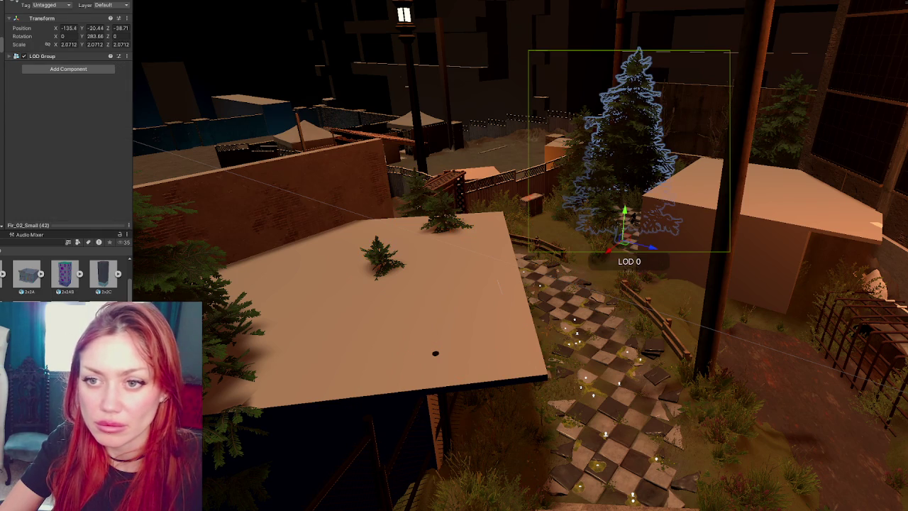
left_click(436, 353)
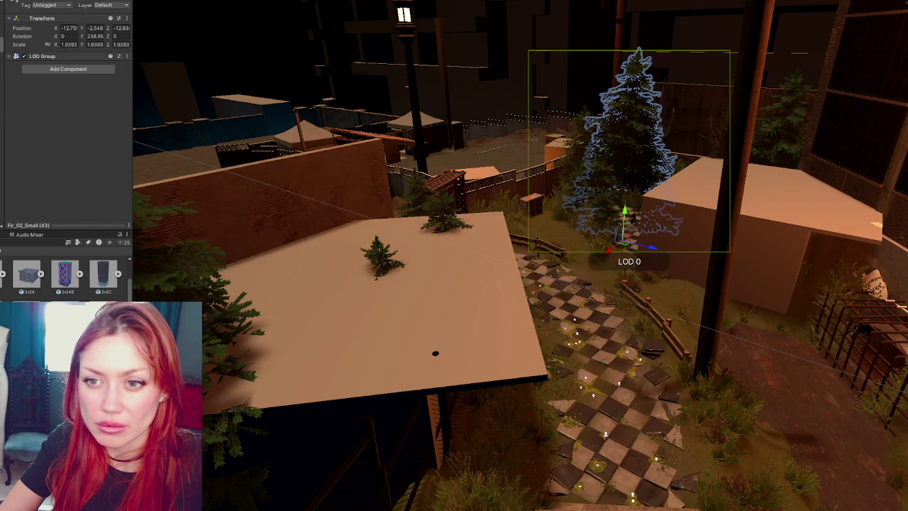
left_click(436, 353)
left_click(436, 352)
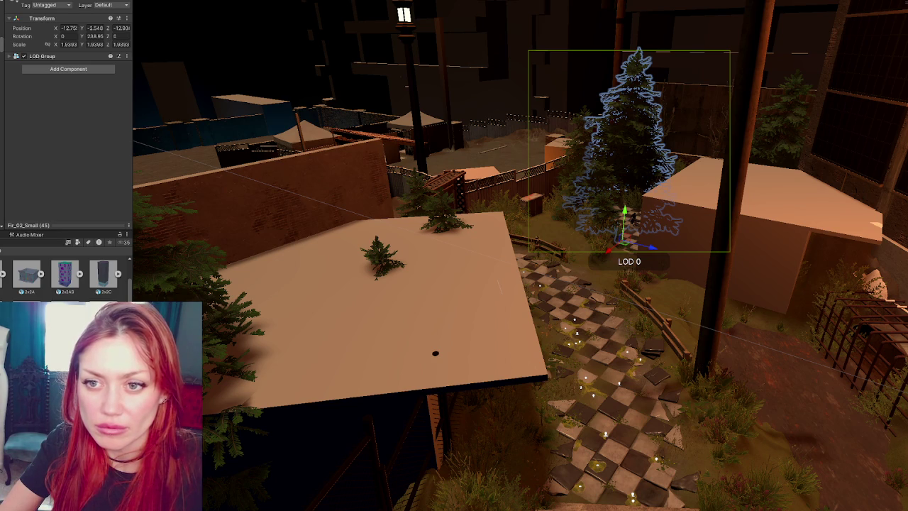
left_click(436, 353)
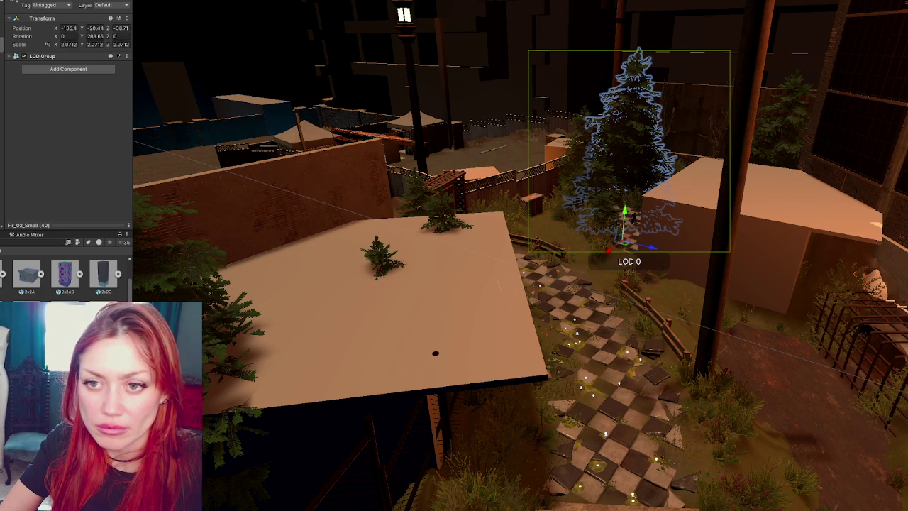
left_click(436, 352)
left_click(435, 352)
left_click(436, 352)
left_click(435, 353)
left_click(435, 353)
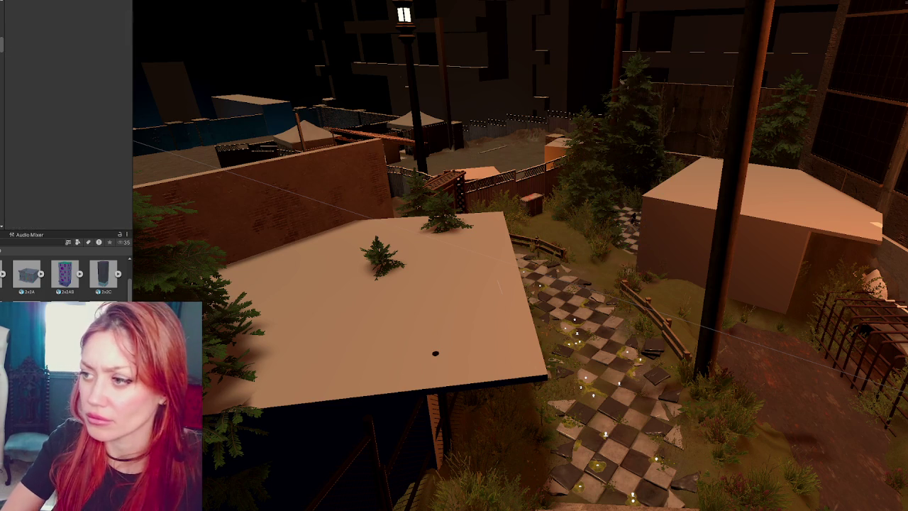
left_click(436, 352)
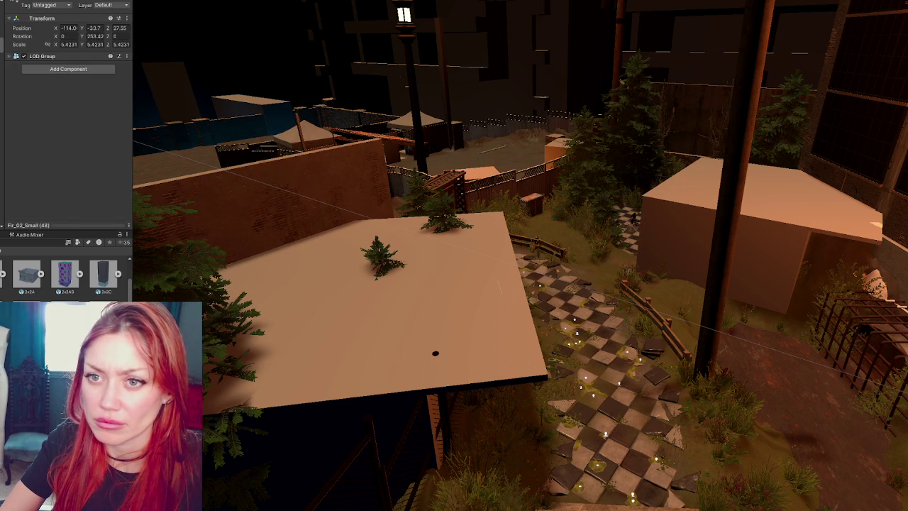
left_click(436, 352)
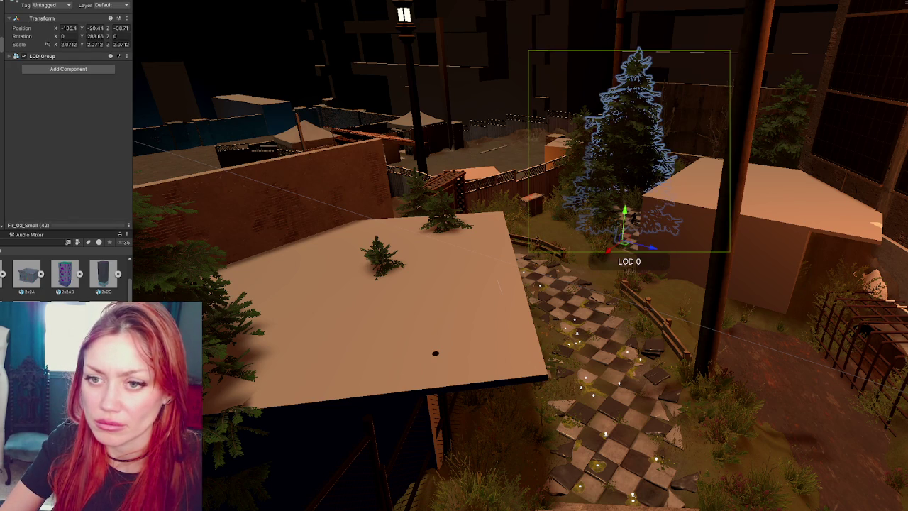
left_click(436, 352)
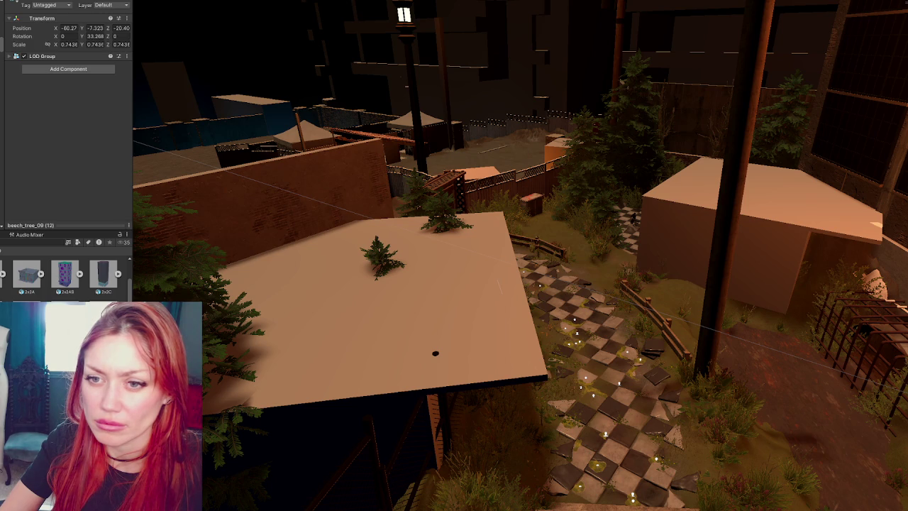
left_click(435, 353)
left_click(436, 352)
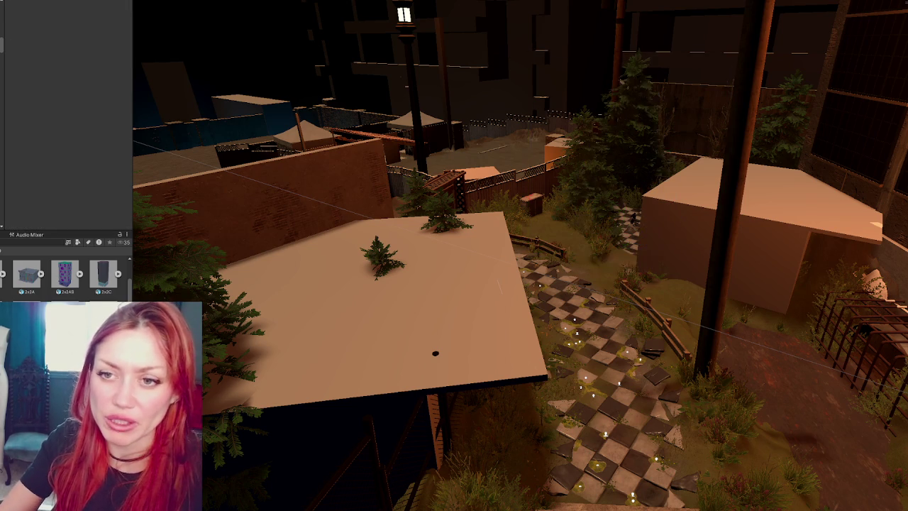
left_click(436, 353)
left_click(435, 352)
left_click(436, 353)
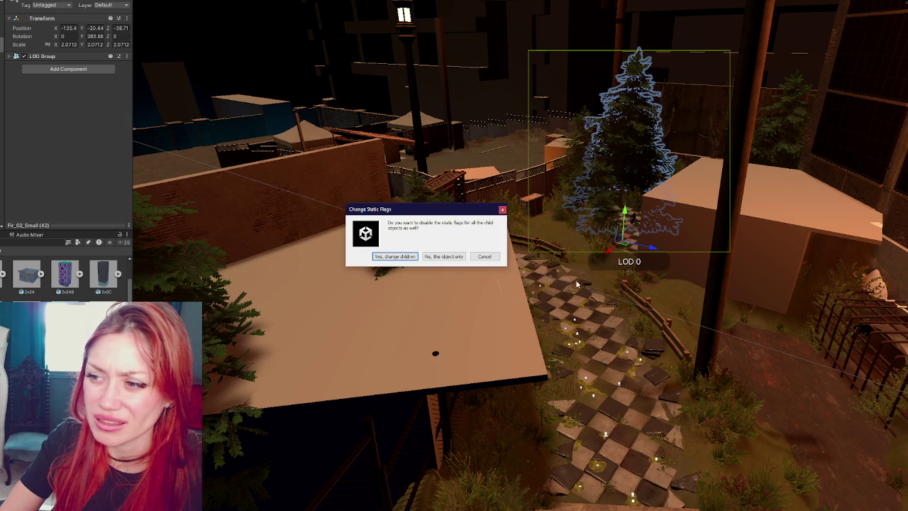
- Untick Static on the firs, applying the change to their children
left_click(395, 256)
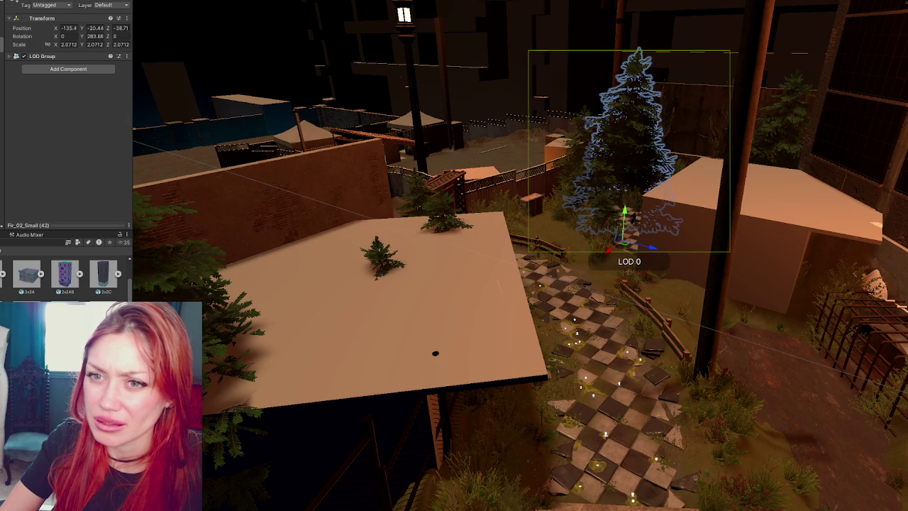
left_click(105, 3)
left_click(388, 256)
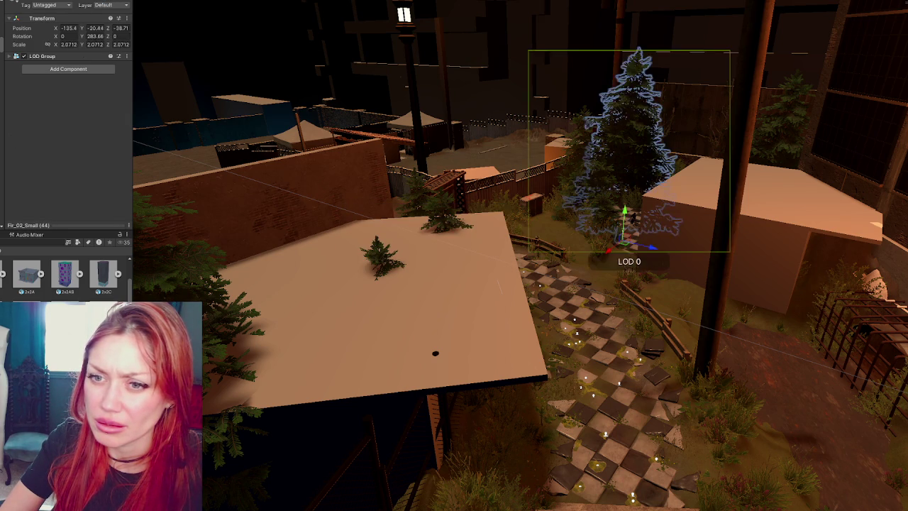
key("Escape")
left_click(625, 142)
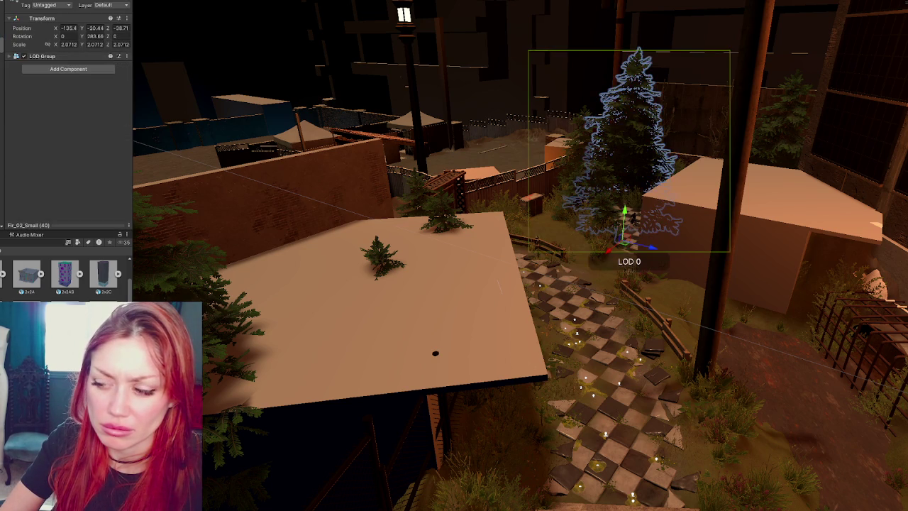
left_click(17, 252)
key("Escape")
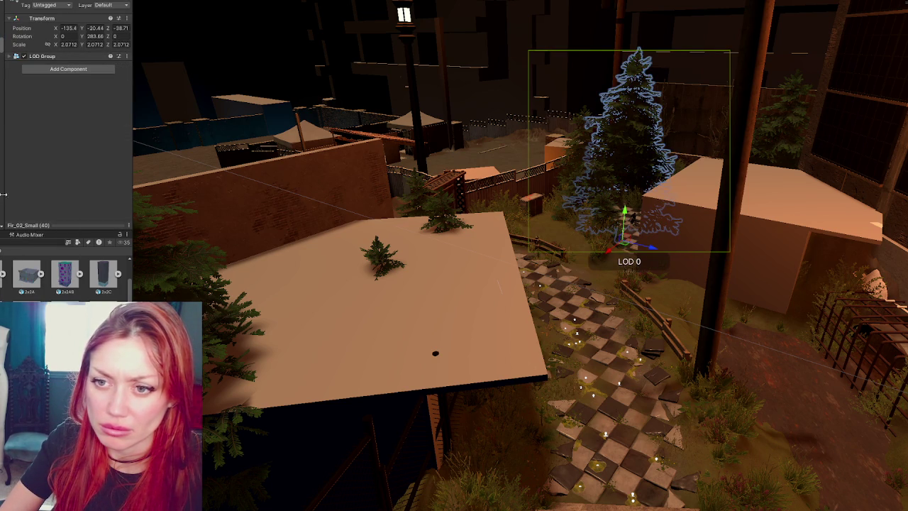
- Search the project for Fir_02_Small and select several fir prefab roots
left_click(11, 237)
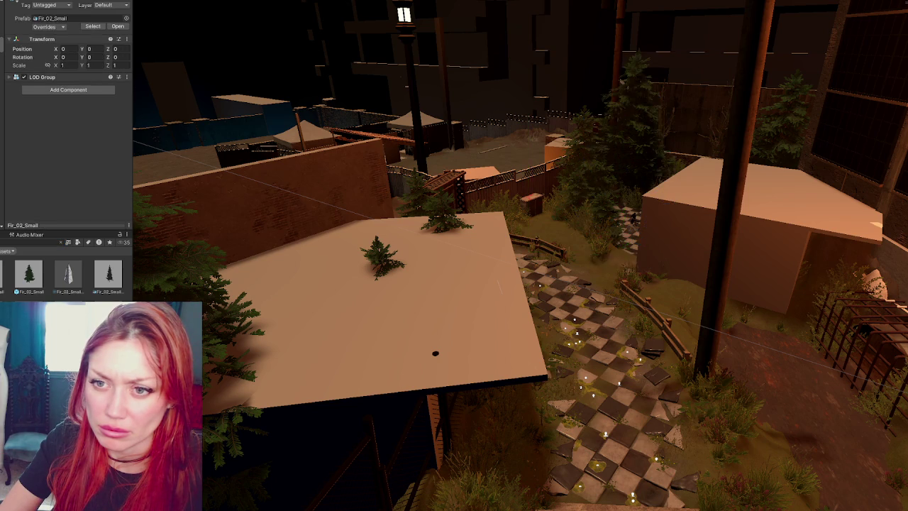
left_click(631, 142)
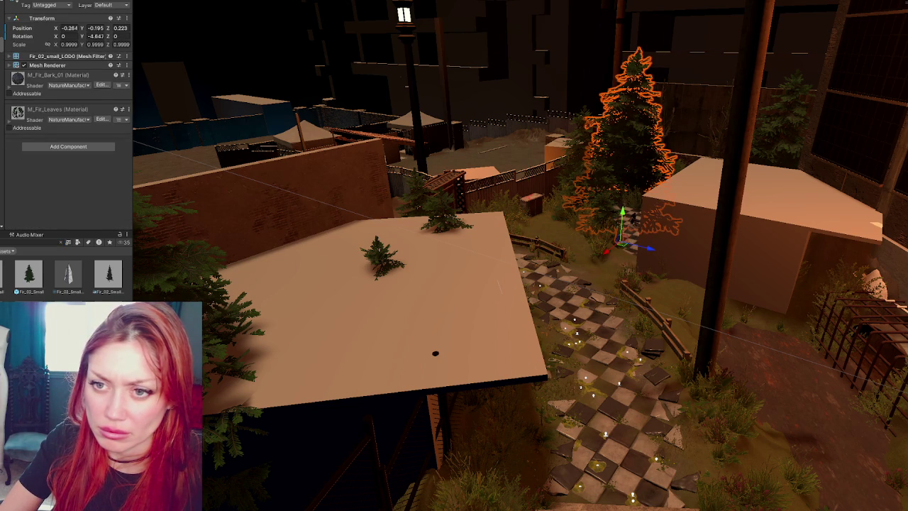
left_click(634, 218)
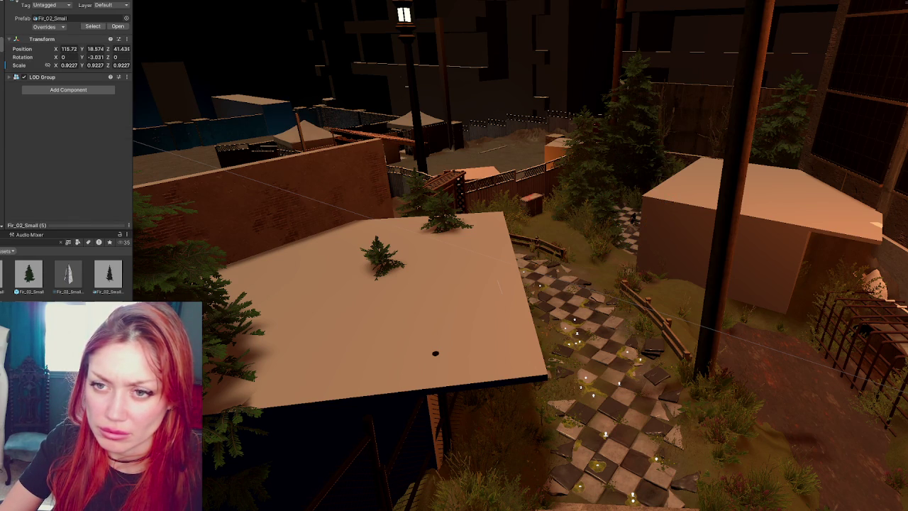
left_click(400, 426, "ctrl")
- Set the selected firs' position and rotation to 0 and scale to 1
left_click(63, 49)
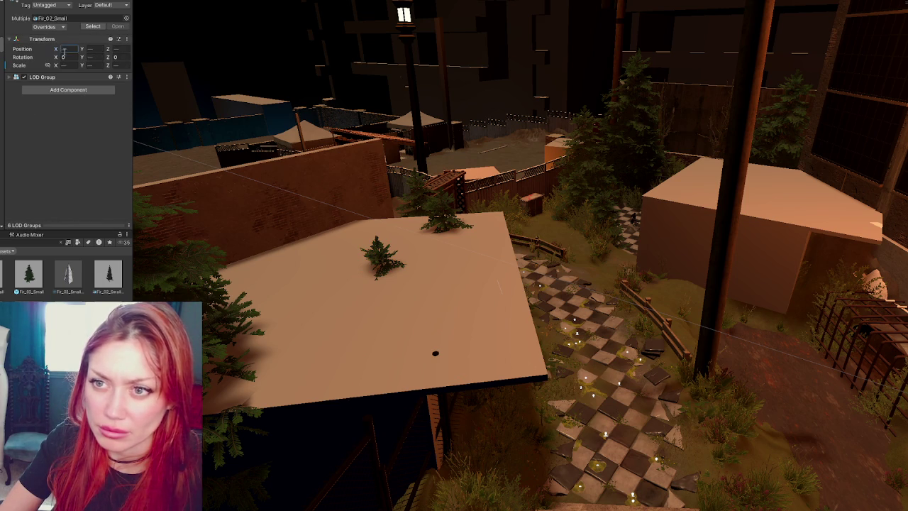
type("0")
key("Tab")
type("0")
key("Tab")
type("0")
key("Tab")
key("shift+Tab")
type("0")
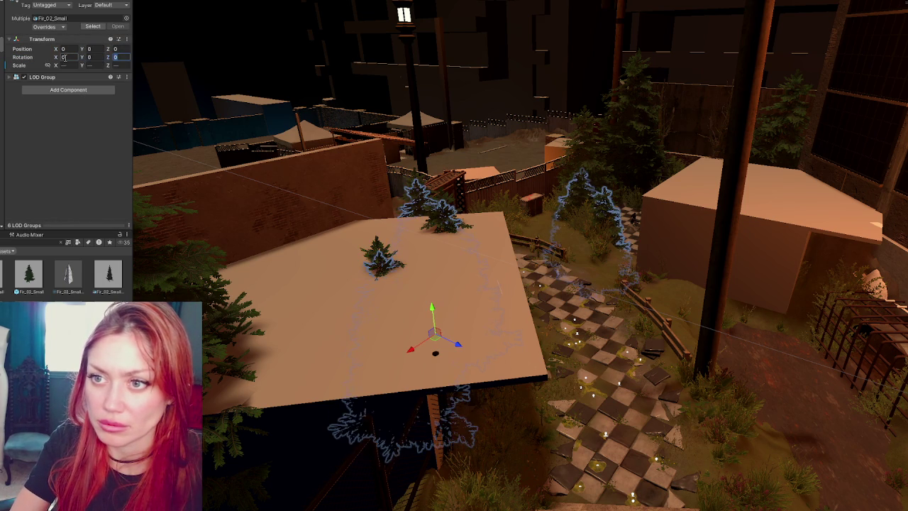
type("1")
key("Tab")
type("1")
key("Tab")
type("1")
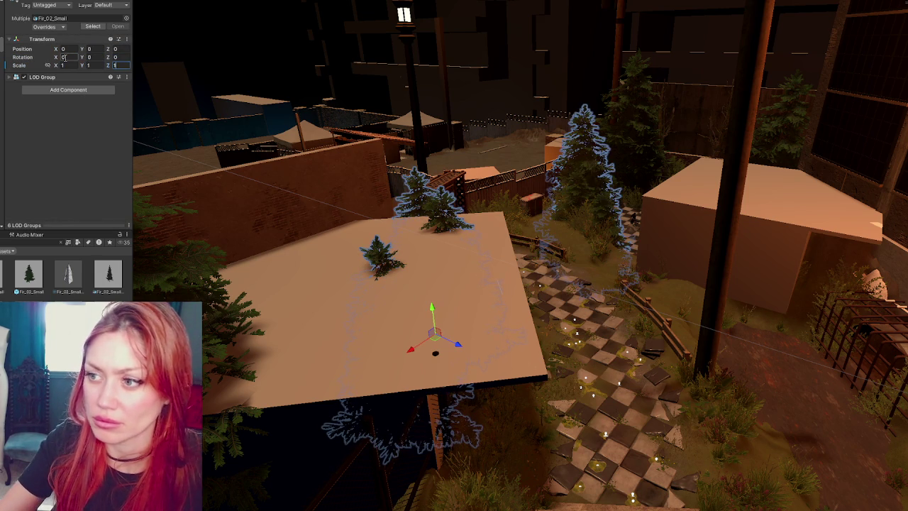
- Undo the recent selection changes to deselect the trees
left_click(429, 196)
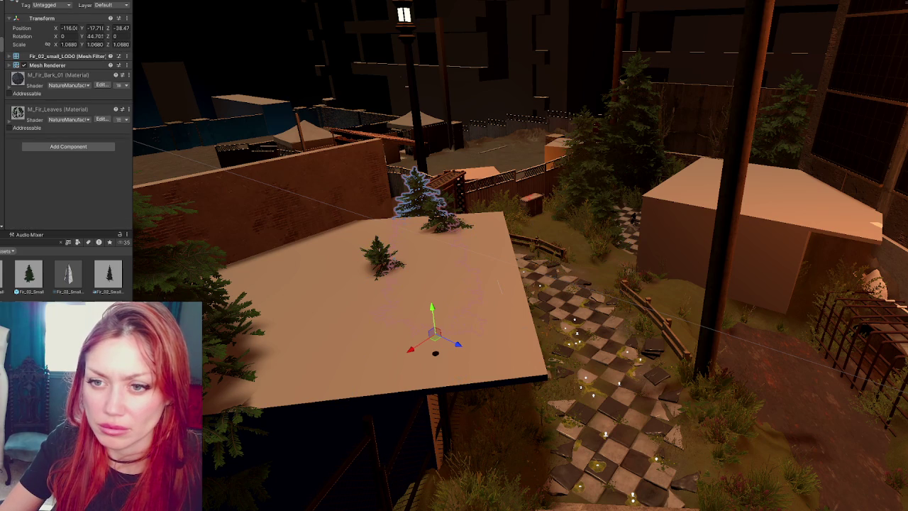
key("ctrl+z")
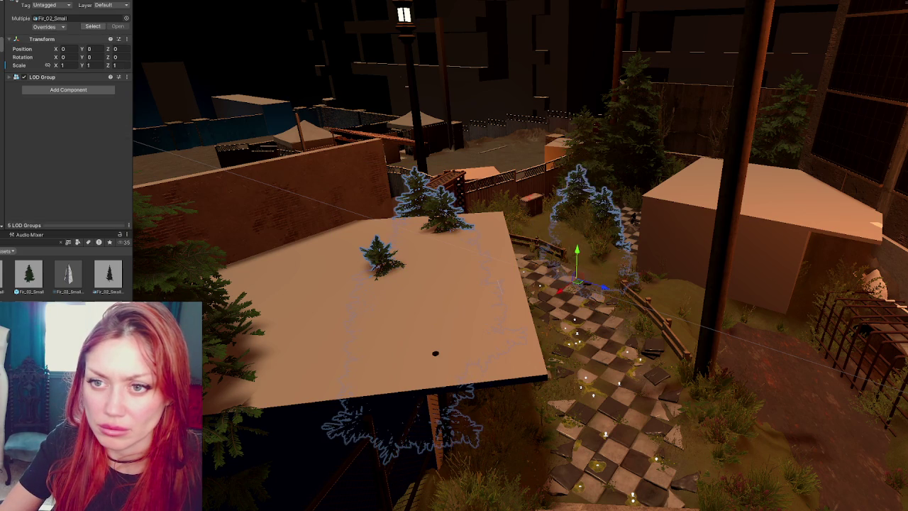
key("ctrl+z")
key("ctrl+z")
key("ctrl+z")
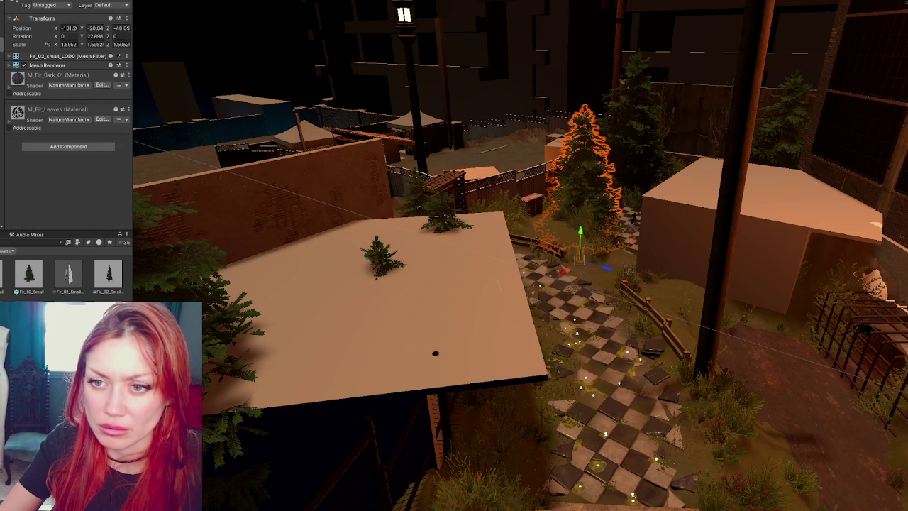
key("ctrl+z")
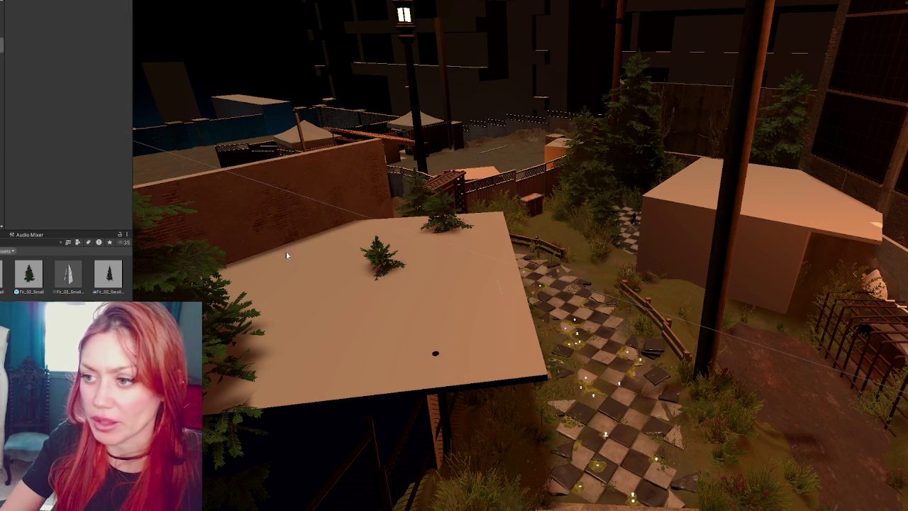
- Move the fir tree in front of the shop left and toward the camera
key("ctrl+z")
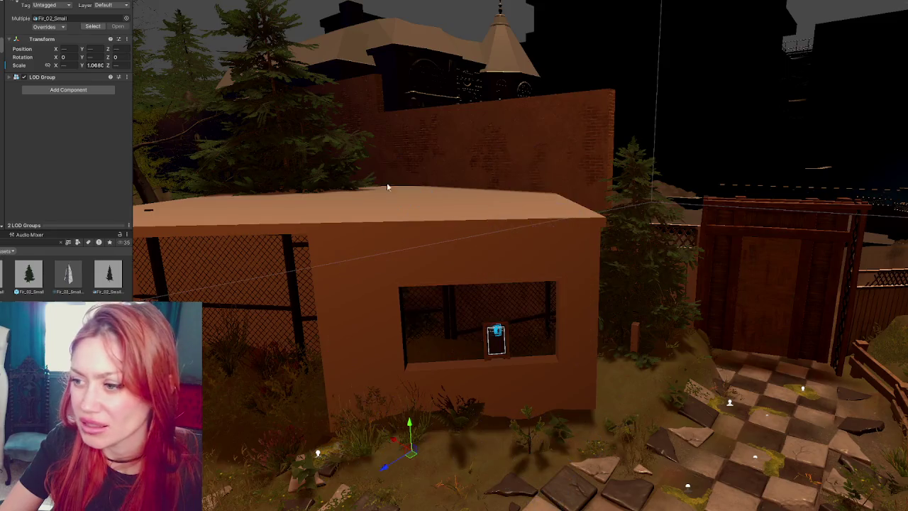
key("ctrl+z")
key("ctrl+z")
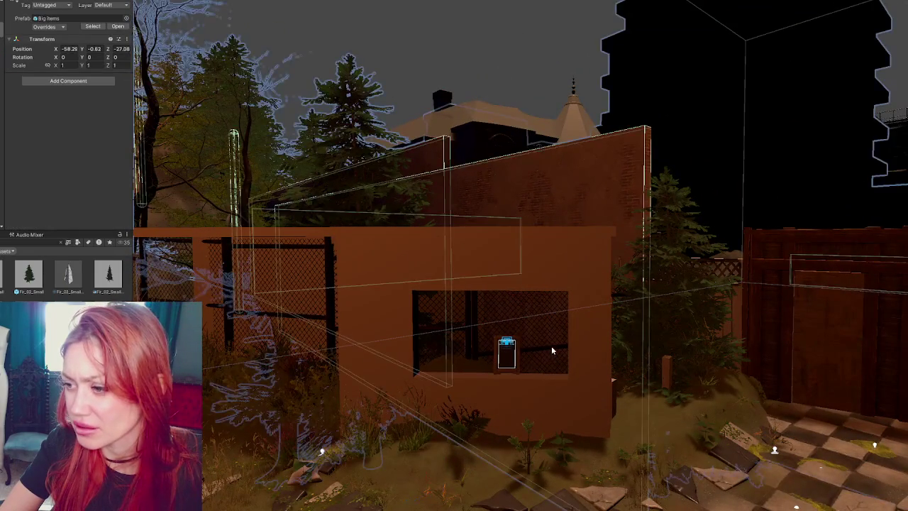
key("ctrl+z")
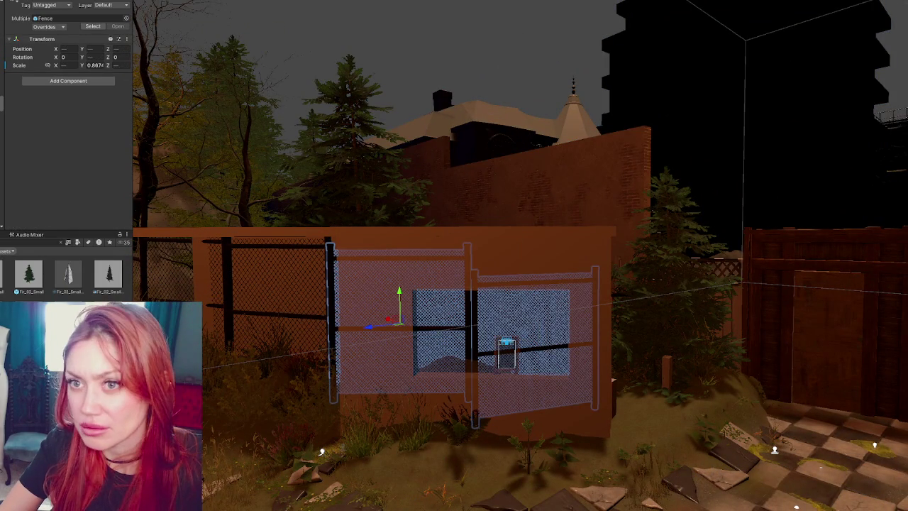
key("ctrl+z")
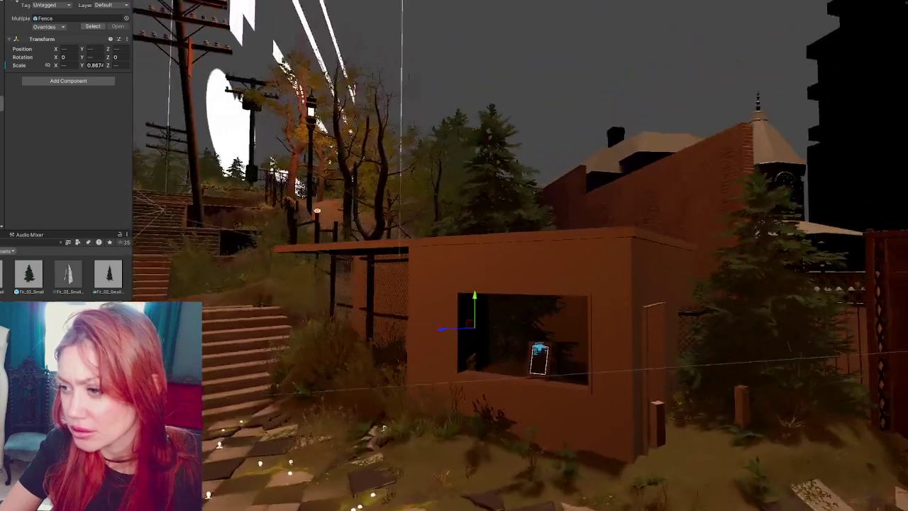
left_click_drag(317, 210, 326, 223)
left_click(499, 199)
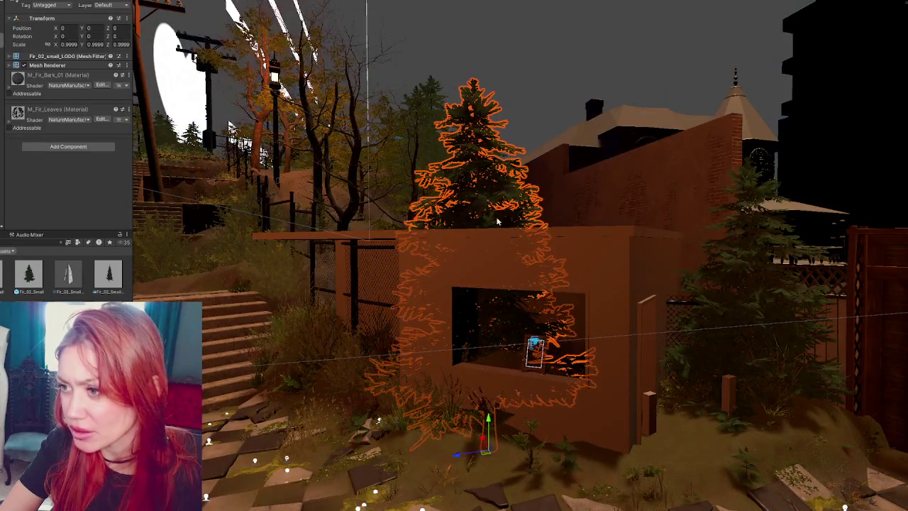
mouse_move(481, 440)
left_mouse_down()
mouse_move(465, 410)
mouse_move(658, 397)
left_mouse_up()
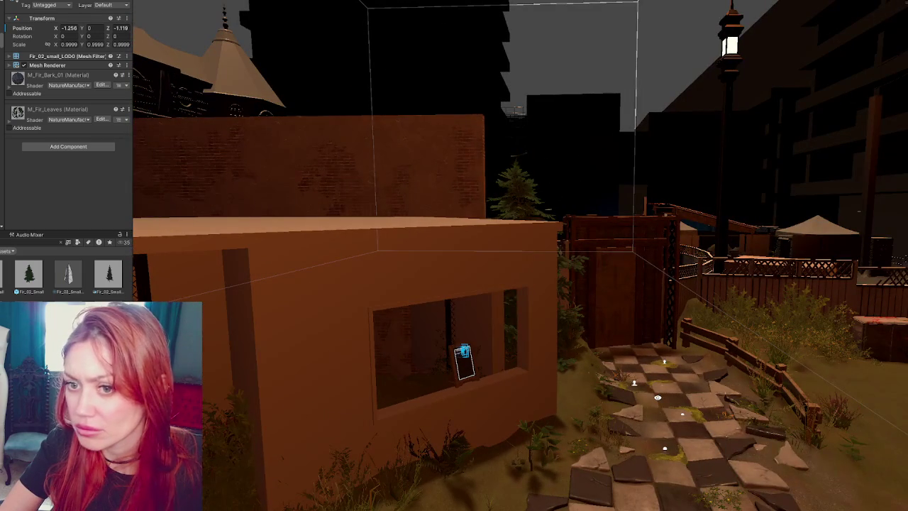
- Push the left fir group farther back and pull Bush_01 out of the shop
left_click(336, 345)
key("f")
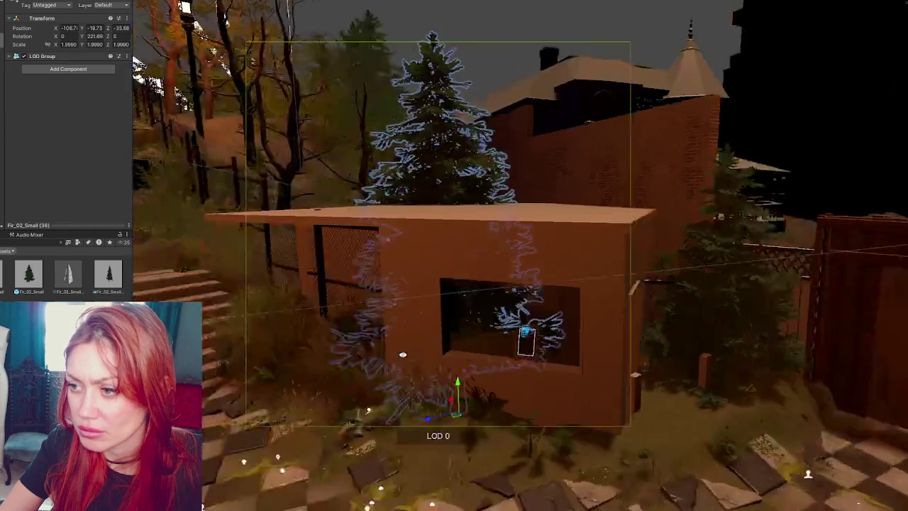
mouse_move(402, 354)
left_mouse_down()
mouse_move(420, 356)
mouse_move(393, 357)
mouse_move(405, 334)
mouse_move(422, 357)
left_mouse_up()
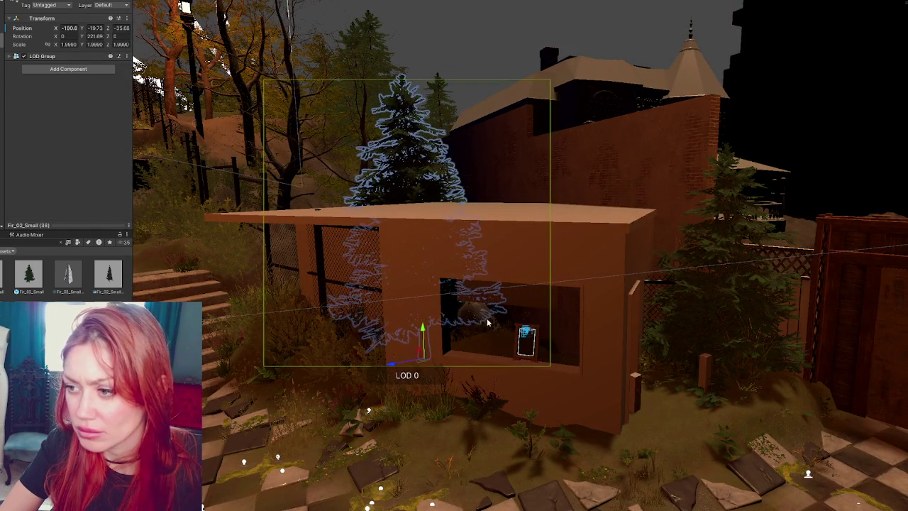
left_click(488, 323)
left_click_drag(466, 380, 446, 360)
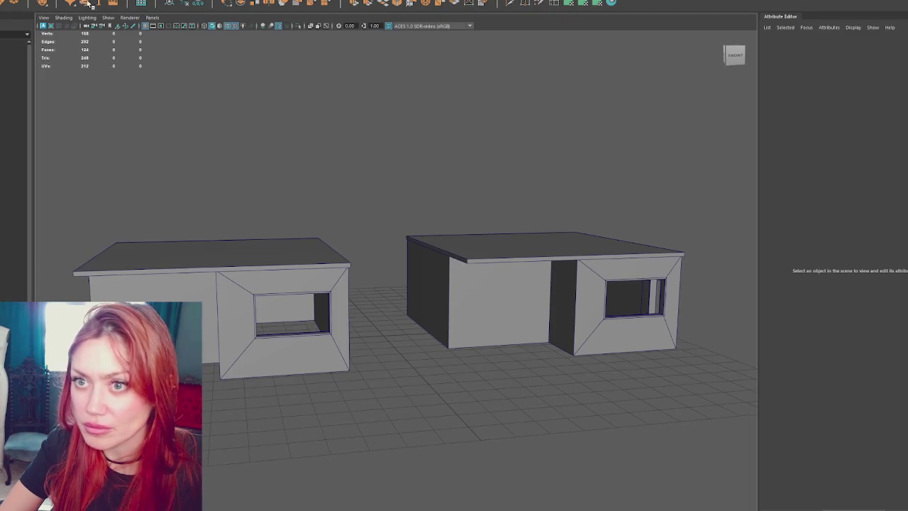
- Duplicate the right house's pCube6 roof slab and drop the copy to ground level
left_click(217, 238)
left_click(220, 270)
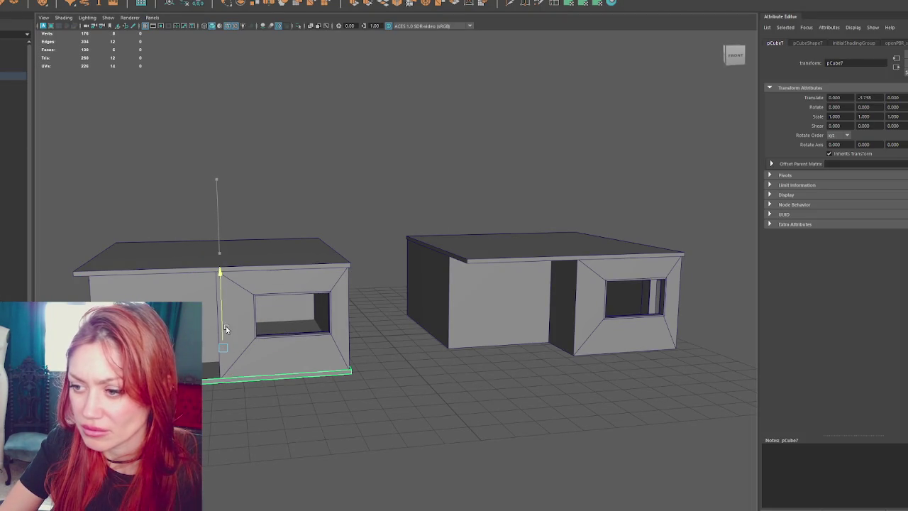
left_click(567, 237)
key("ctrl+d")
left_click_drag(540, 217, 536, 301)
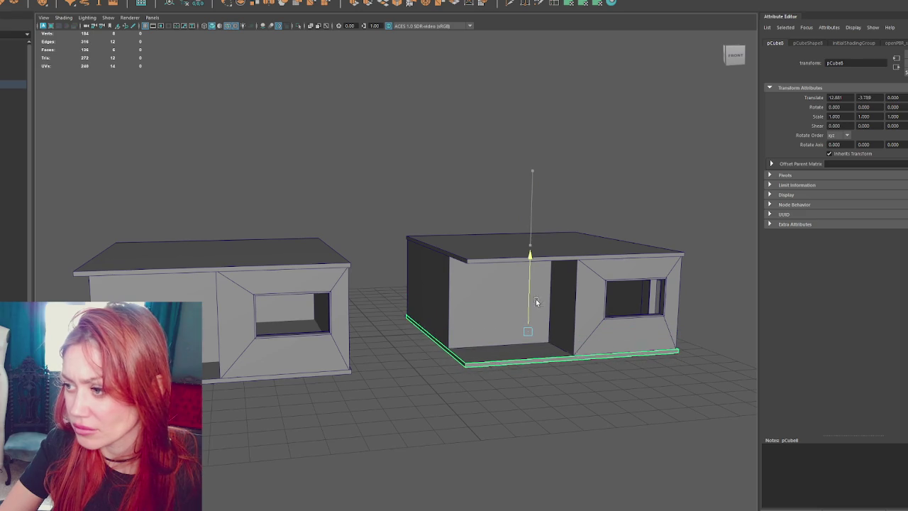
left_click(212, 319)
left_click(496, 298)
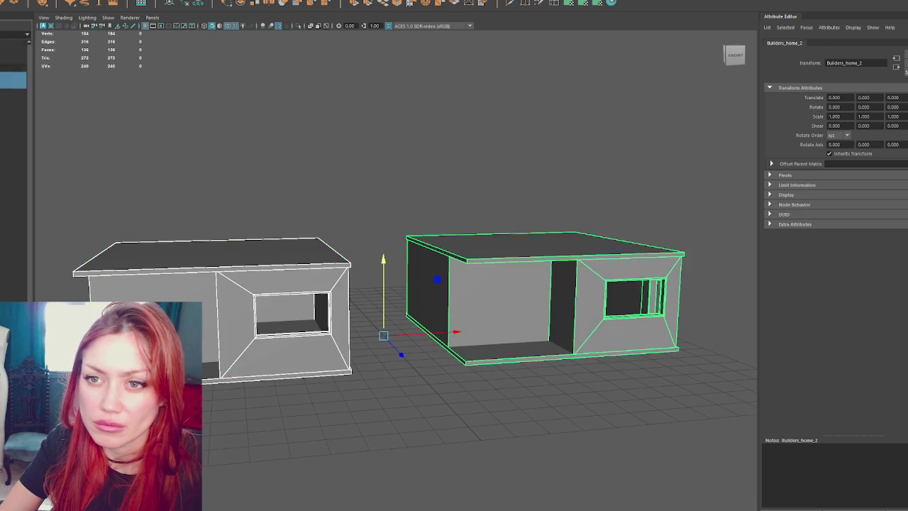
key("Escape")
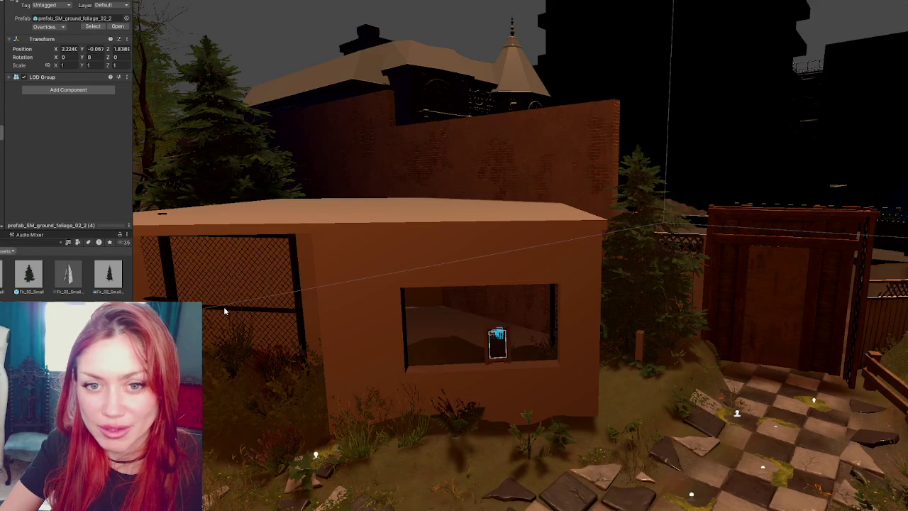
- Select and frame the small blockout cube in the foreground
mouse_move(395, 325)
left_mouse_down()
mouse_move(608, 422)
mouse_move(627, 288)
mouse_move(618, 364)
mouse_move(623, 298)
left_mouse_up()
left_click(617, 363)
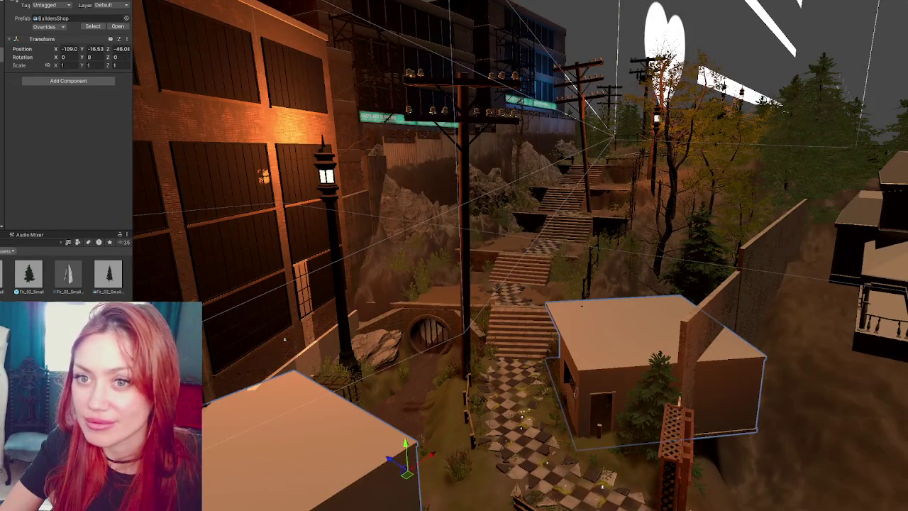
left_click(623, 298)
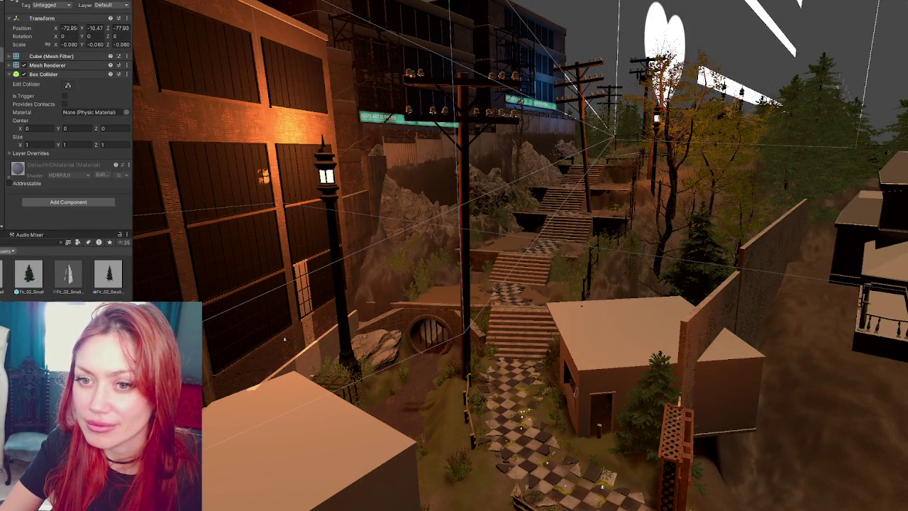
left_click(312, 440)
key("f")
- Move and rotate the cube beside the stairs toward the path, then open Scenes
mouse_move(657, 331)
left_mouse_down()
mouse_move(628, 262)
mouse_move(620, 190)
mouse_move(547, 214)
mouse_move(482, 217)
mouse_move(530, 213)
left_mouse_up()
key("e")
key("w")
left_click_drag(618, 215, 524, 215)
left_click_drag(495, 187, 503, 205)
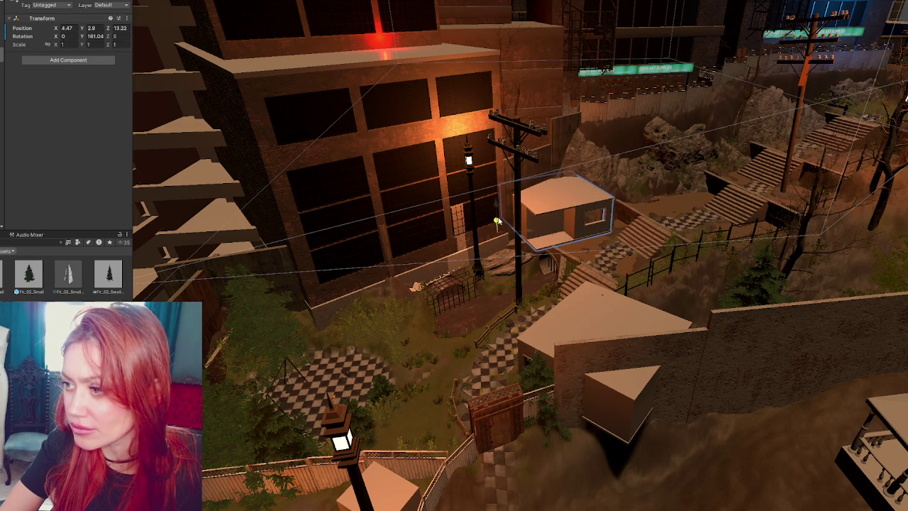
mouse_move(526, 231)
left_mouse_down()
mouse_move(541, 231)
mouse_move(534, 223)
mouse_move(716, 268)
mouse_move(680, 249)
mouse_move(670, 231)
left_mouse_up()
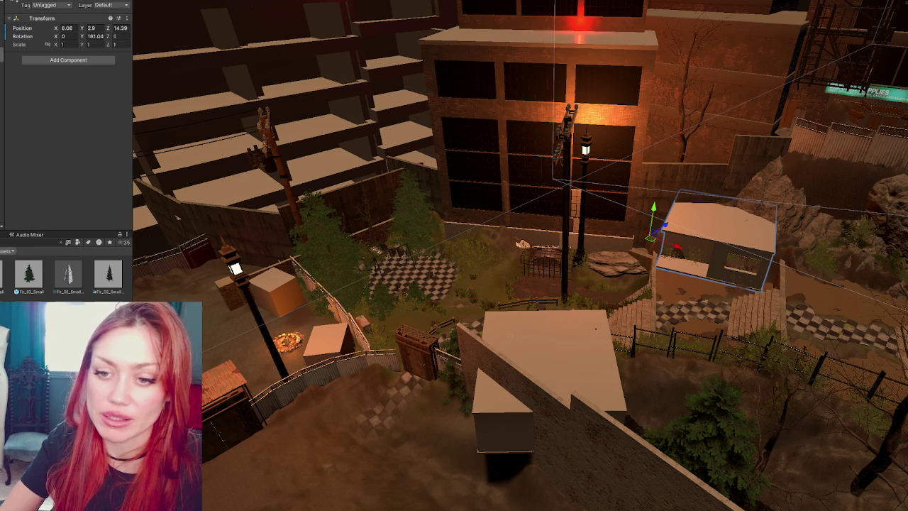
left_click(3, 276)
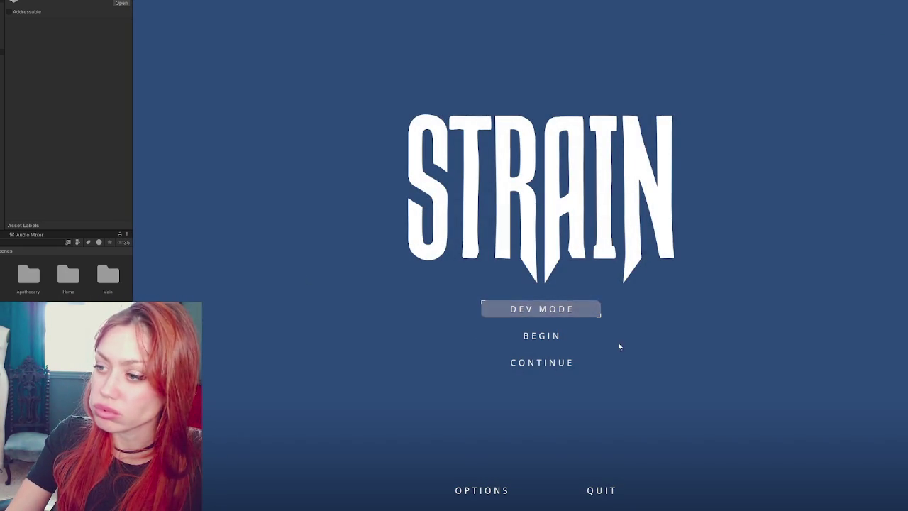
- Launch the STRAIN game in DEV MODE and load into the fenced yard
left_click(549, 306)
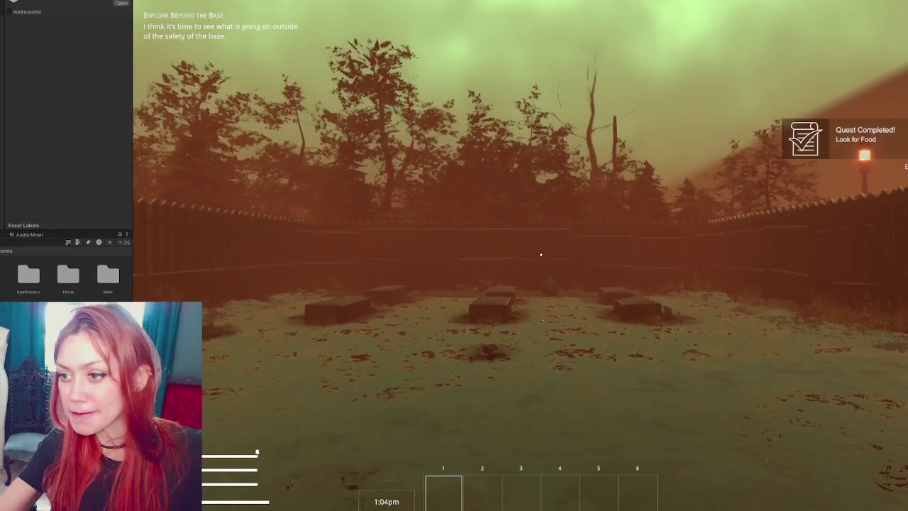
- Walk to the lit base gate, open it with E and step onto the path
key("w")
key("w")
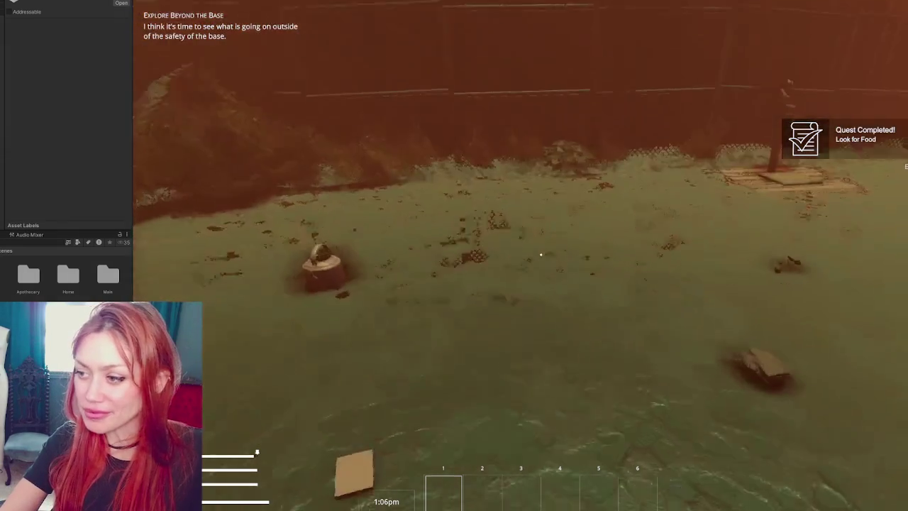
key("w")
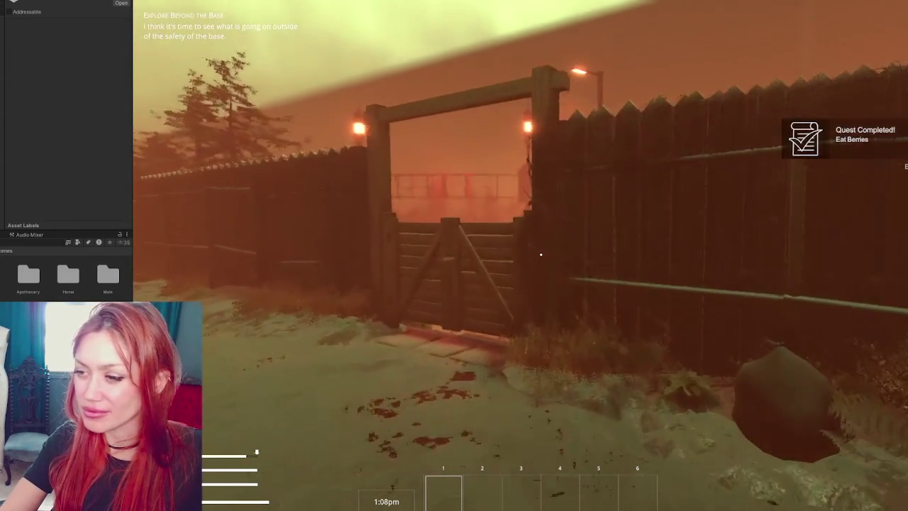
key("e")
key("w")
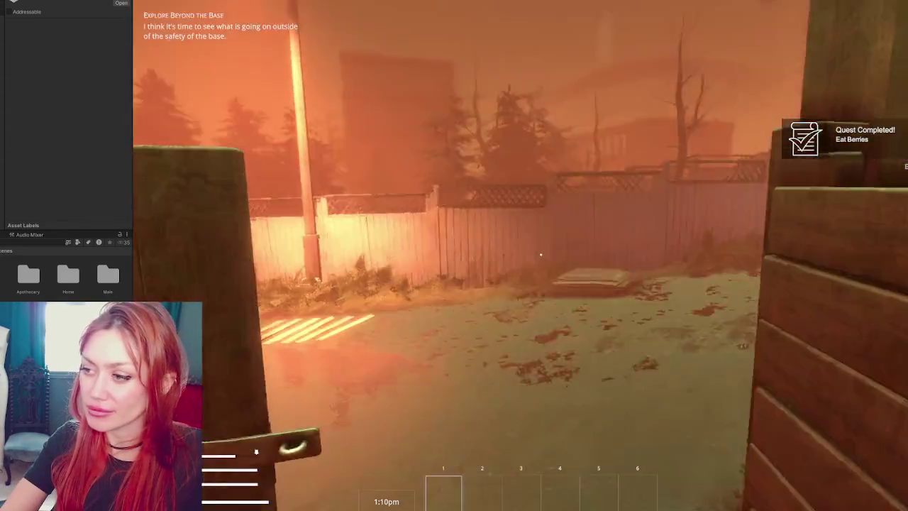
- Walk the path to the EXIT gate and cardboard bed, then switch to Chrome's image search
key("w")
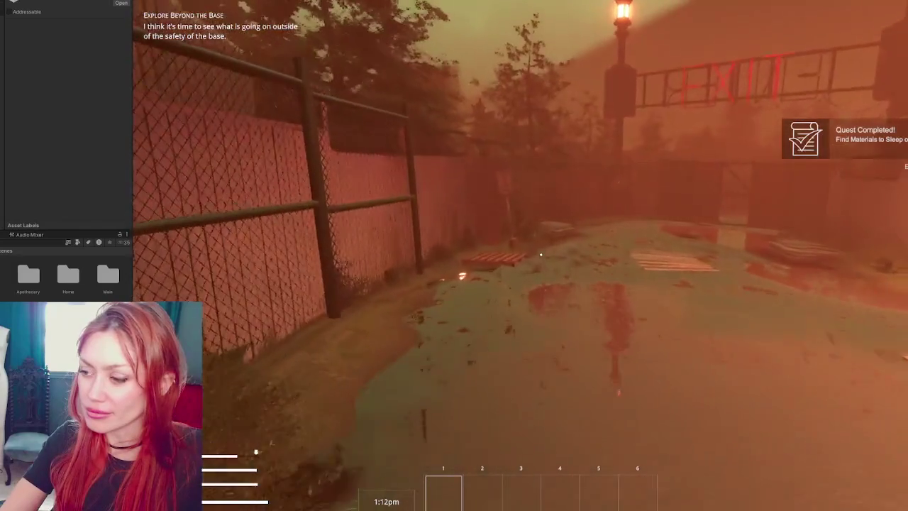
key("w")
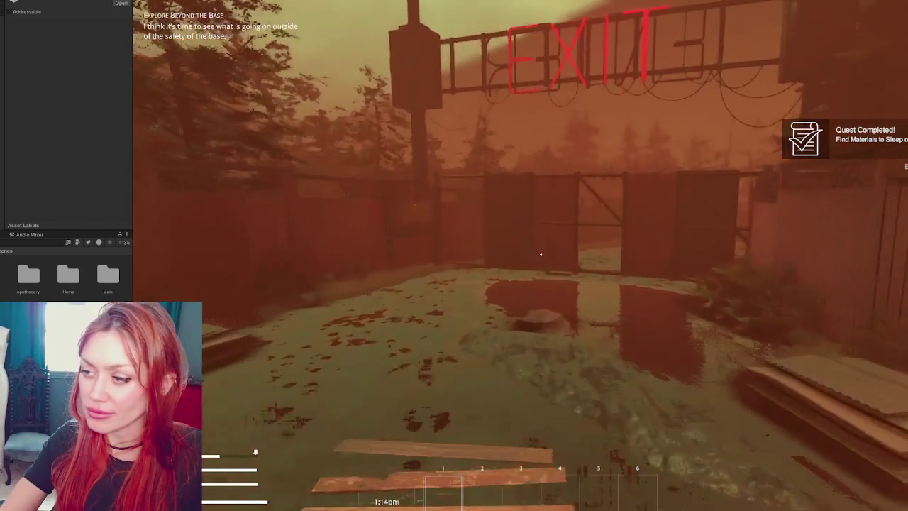
key("w")
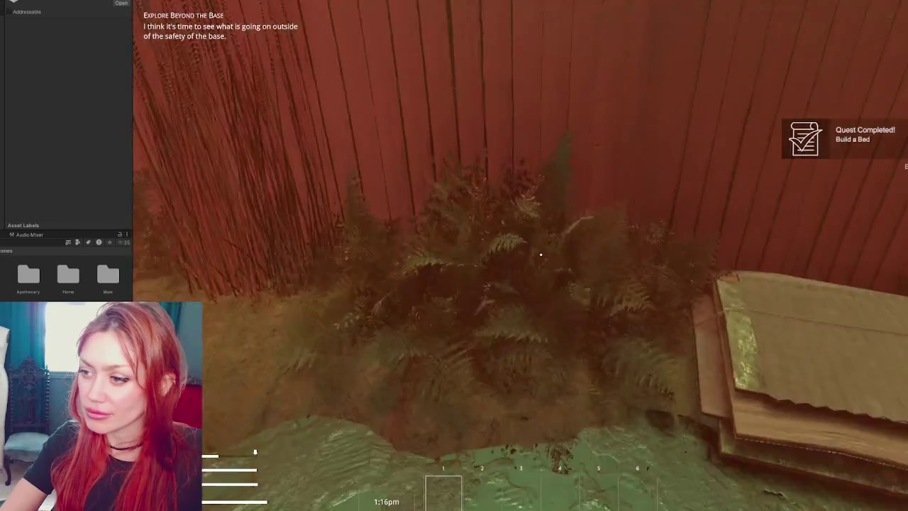
key("w")
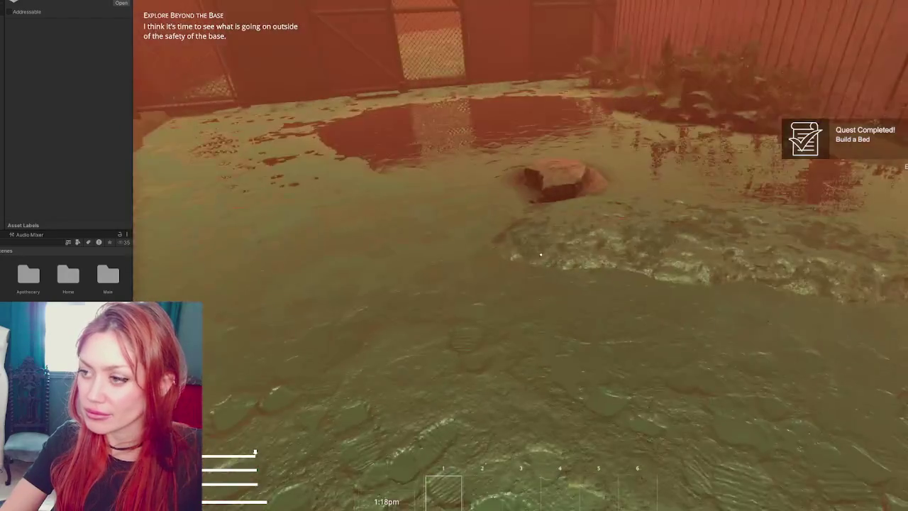
key("w")
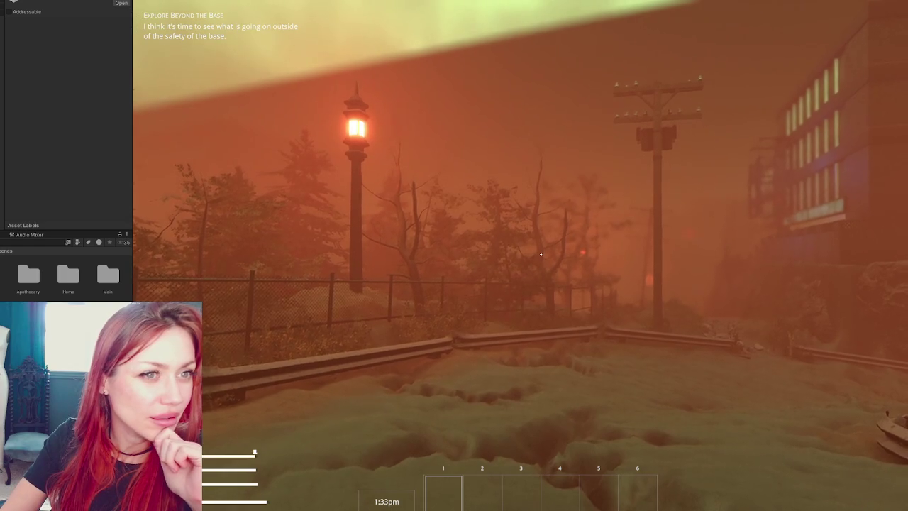
key("alt+Tab")
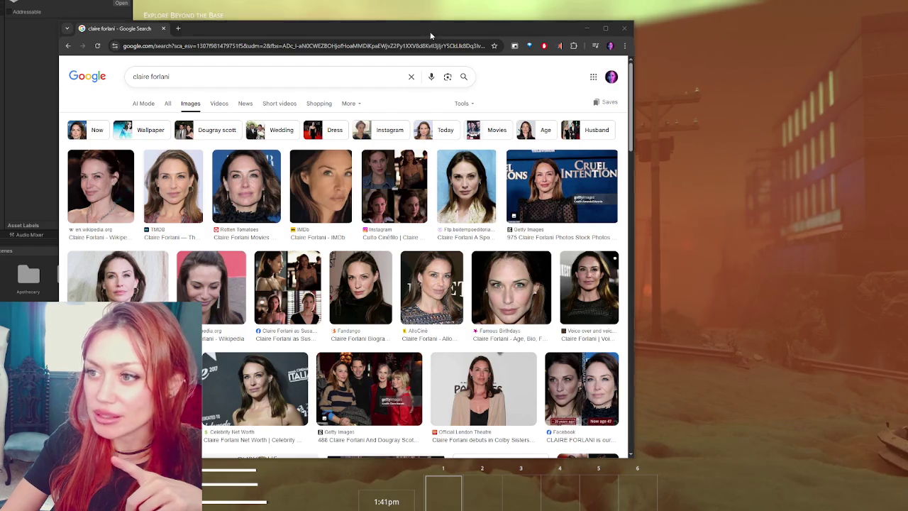
- Switch away from the Chrome image search back to the running Unity game
key("alt+Tab")
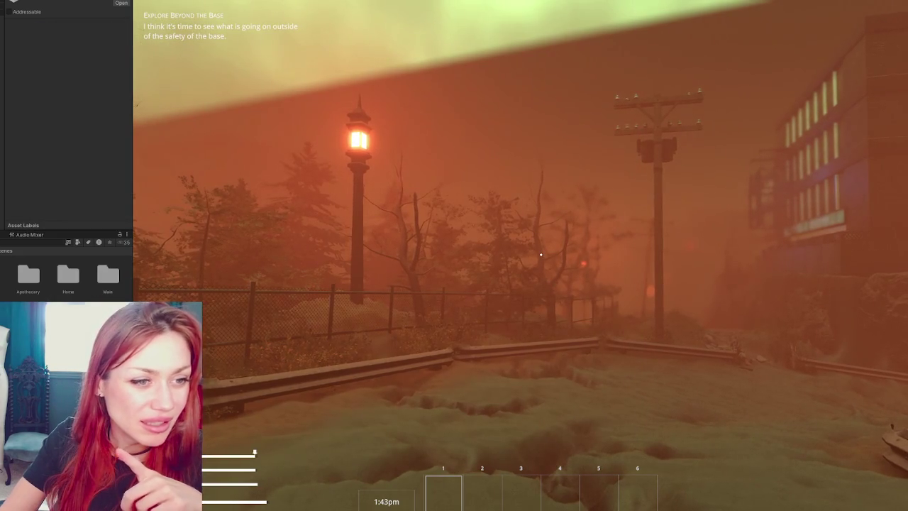
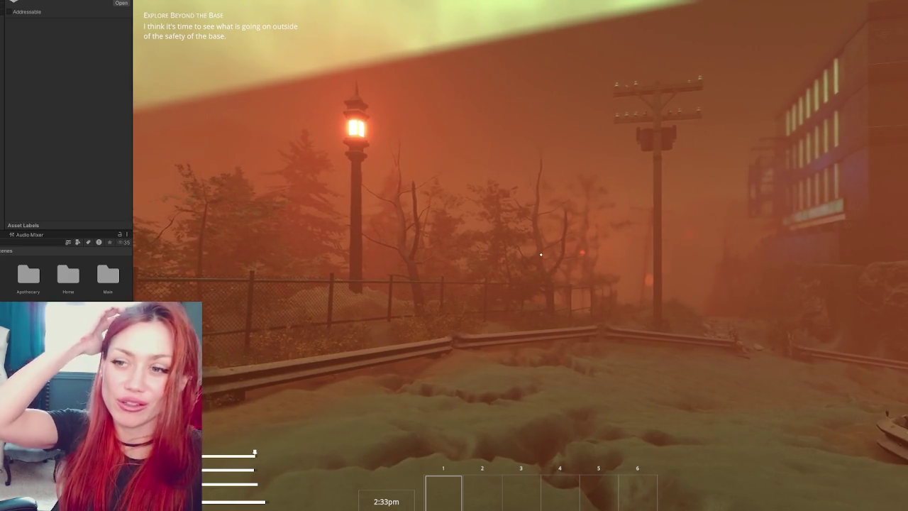
- Walk from the guardrail road across the grass and up the stone steps
key("w")
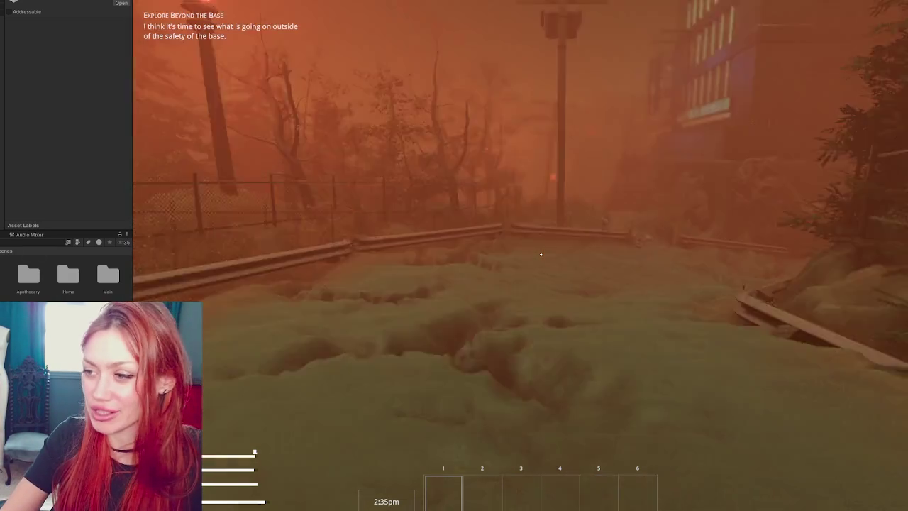
key("w")
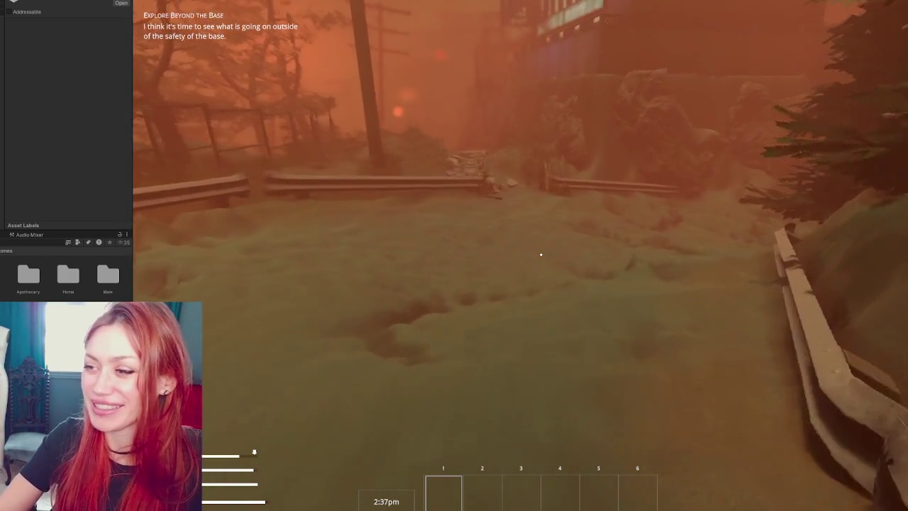
key("w")
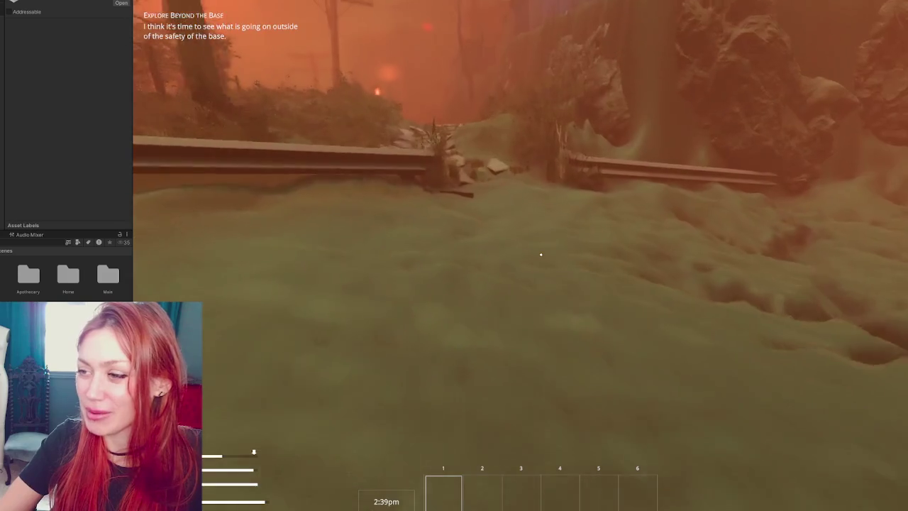
key("w")
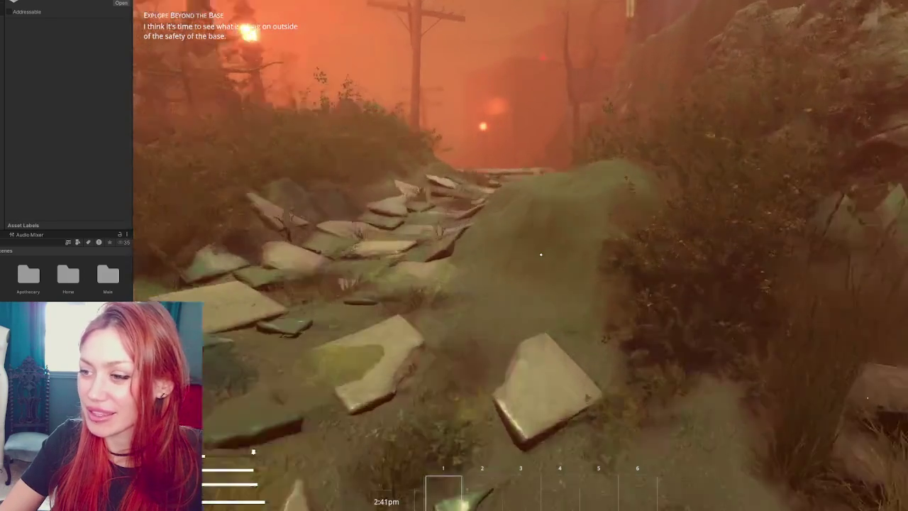
key("w")
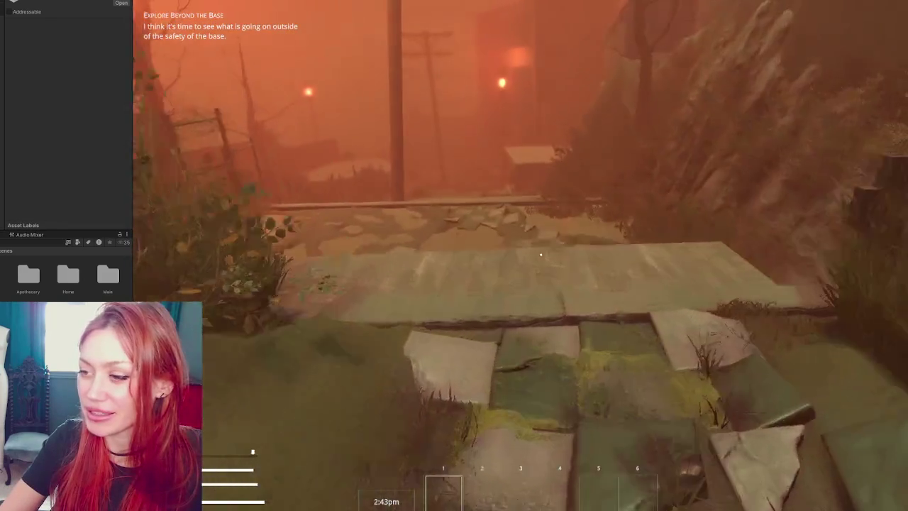
key("w")
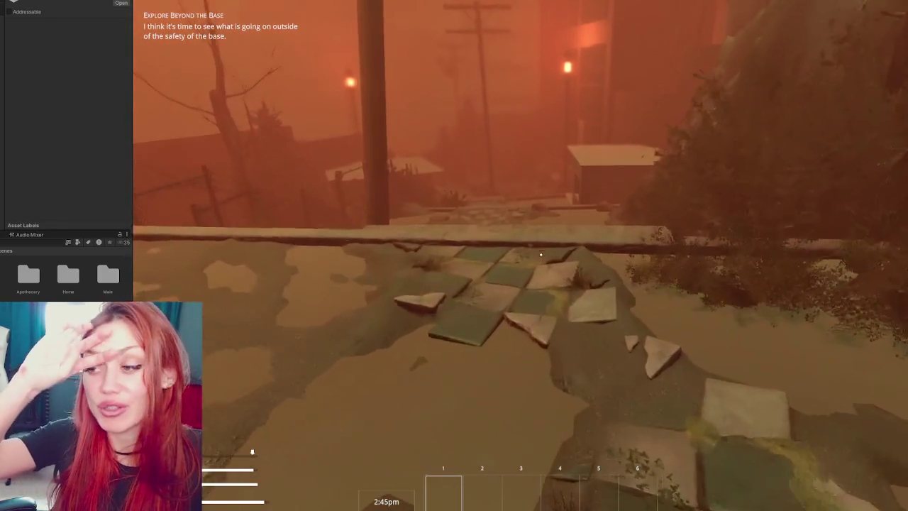
- Step over the ledge and follow the tiled courtyard path past the building wall
key("w")
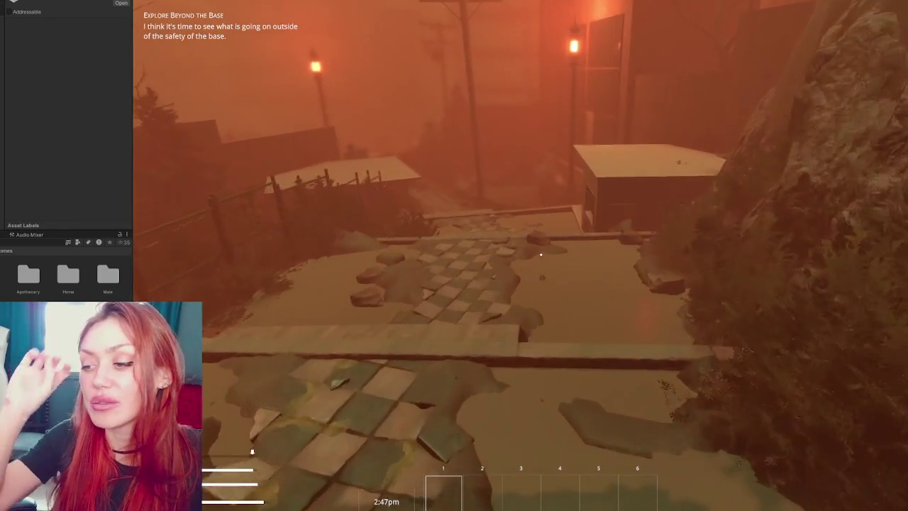
key("w")
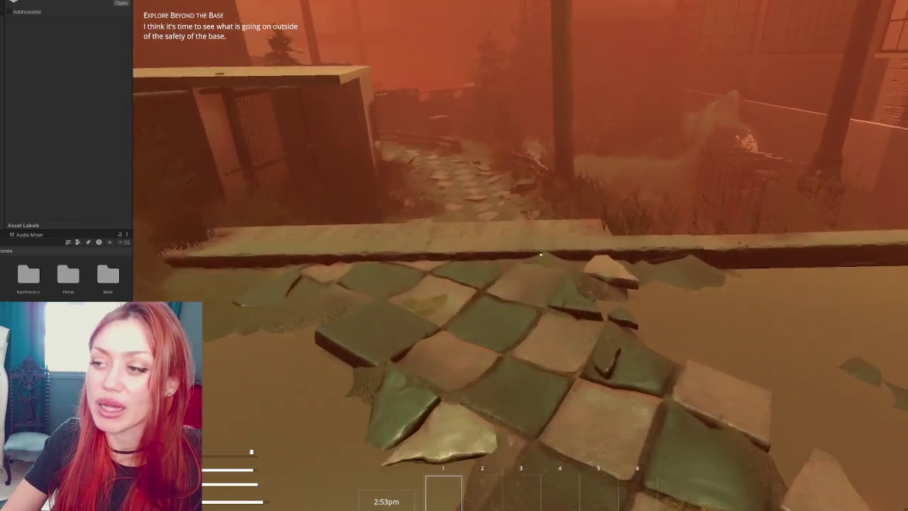
key("w")
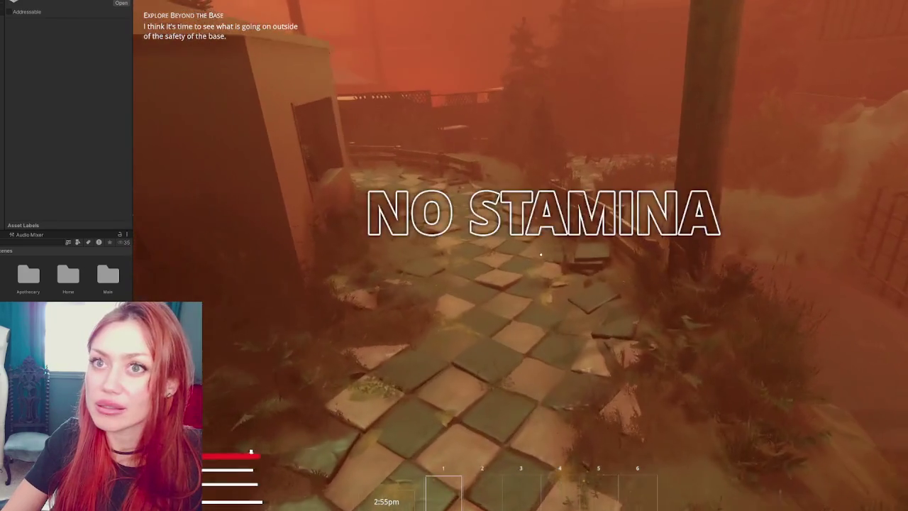
key("w")
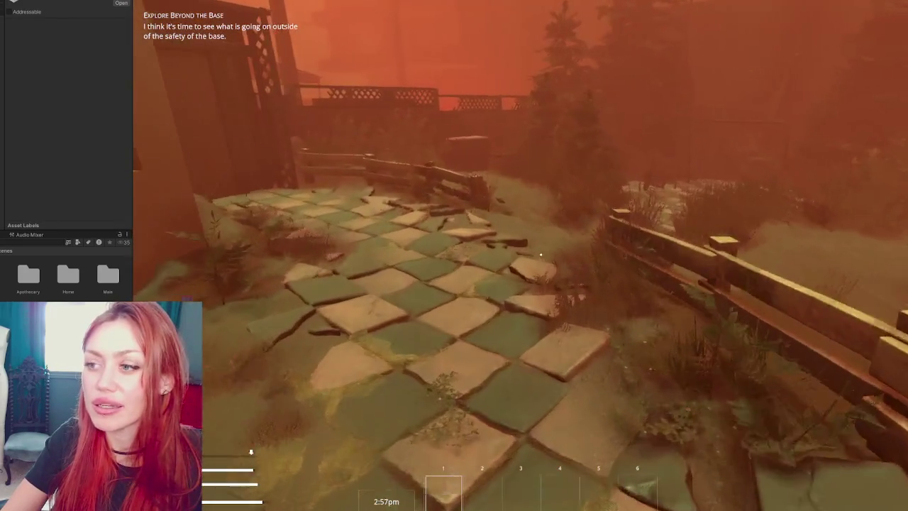
key("w")
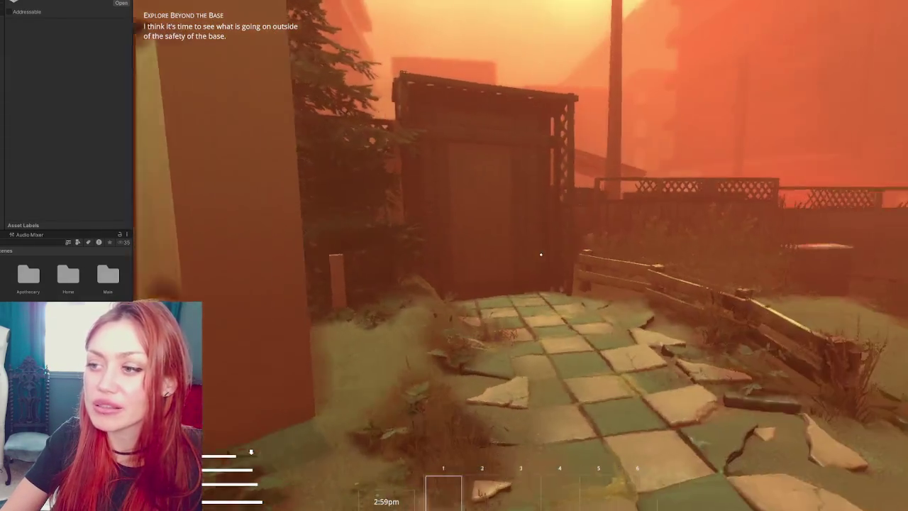
key("w")
key("w")
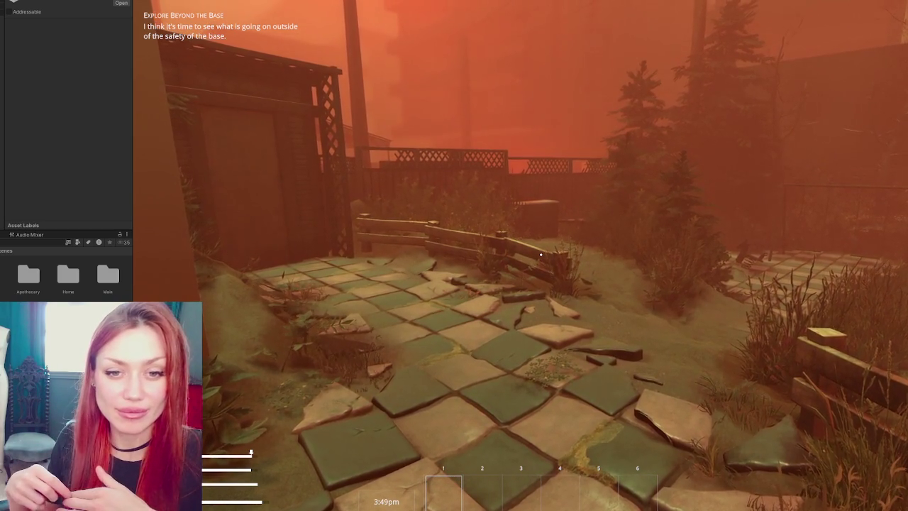
- Pause the game on its stats menu and switch to the 'dino crisis' image results
key("Escape")
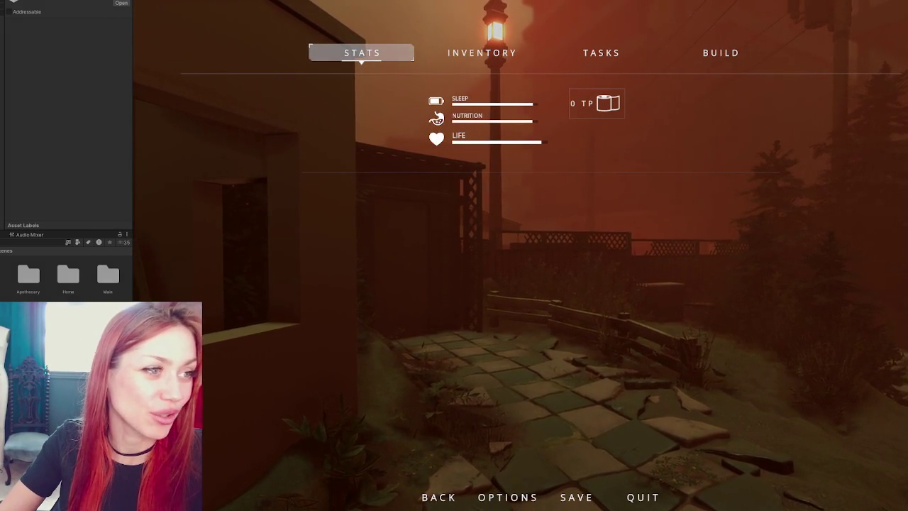
key("alt+Tab")
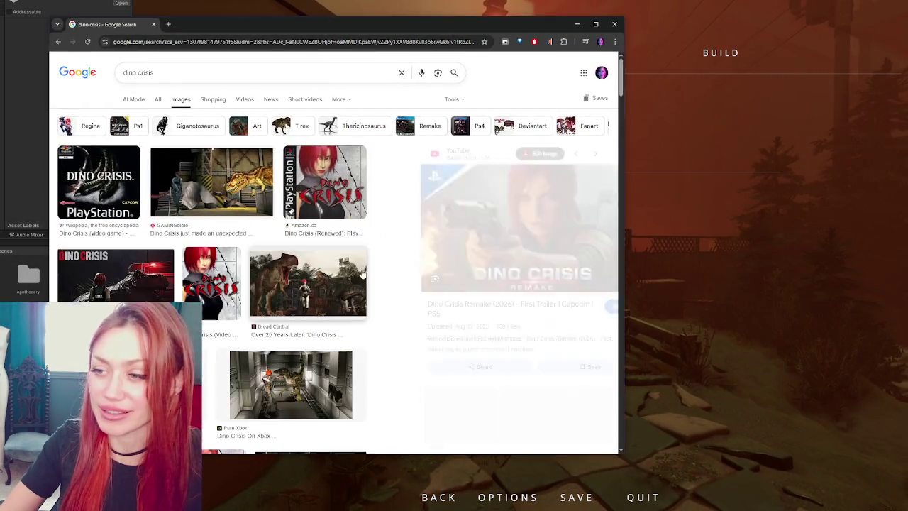
- Preview the Dino Crisis Remake trailer image and open its video
scroll(362, 272, "down", 2)
left_click(260, 401)
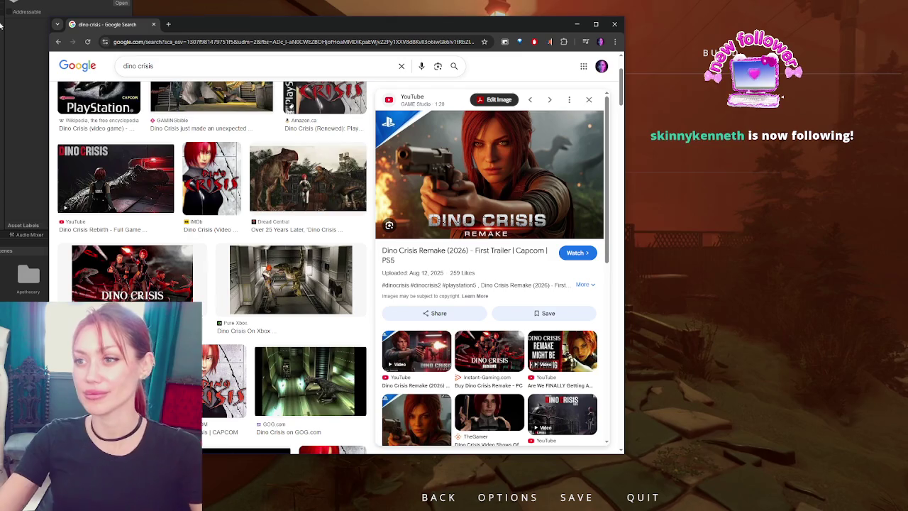
left_click(512, 186)
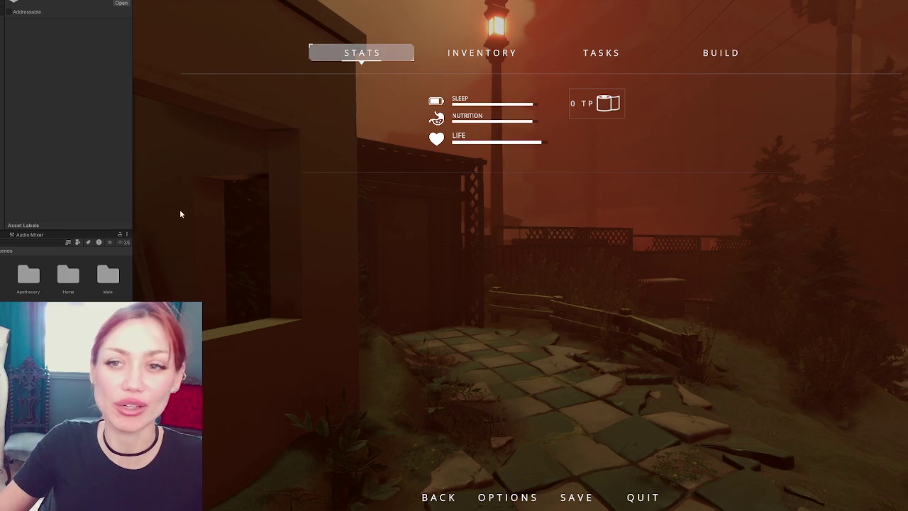
- Resume play and move into the shop window until the Todays Items board is centred
key("Escape")
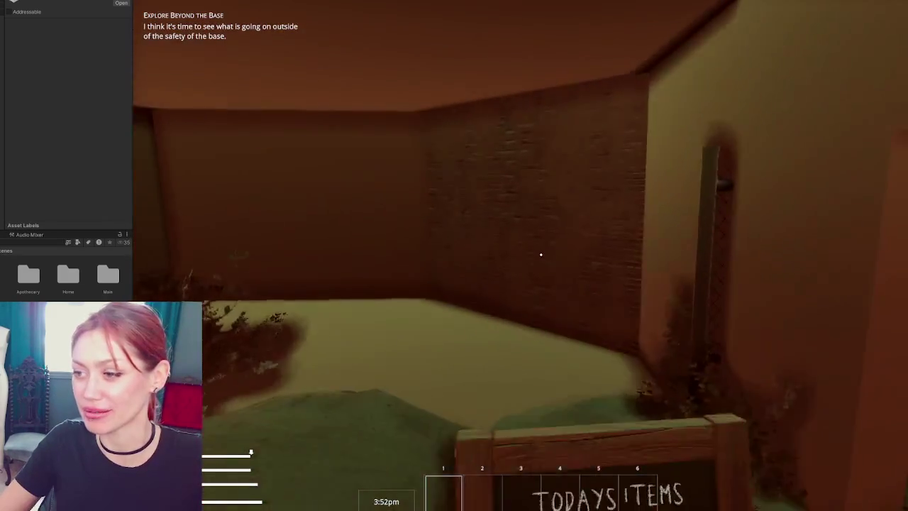
key("w")
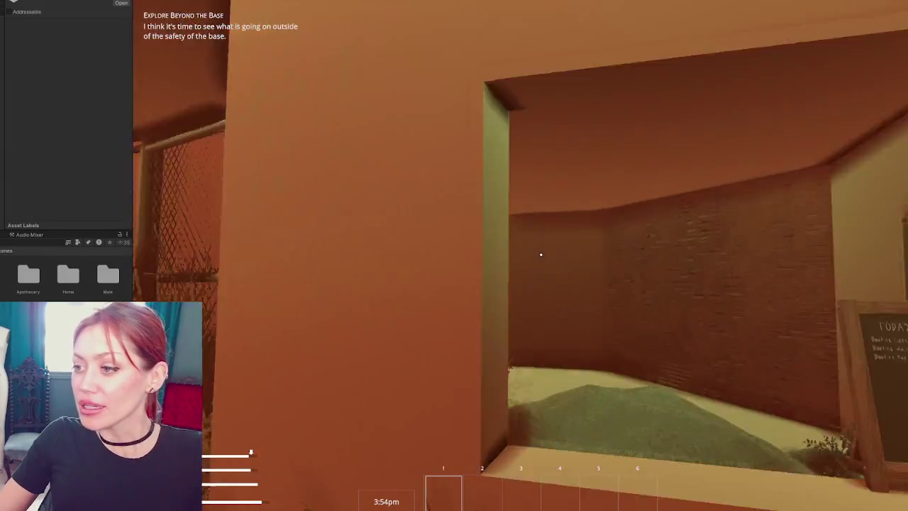
key("w")
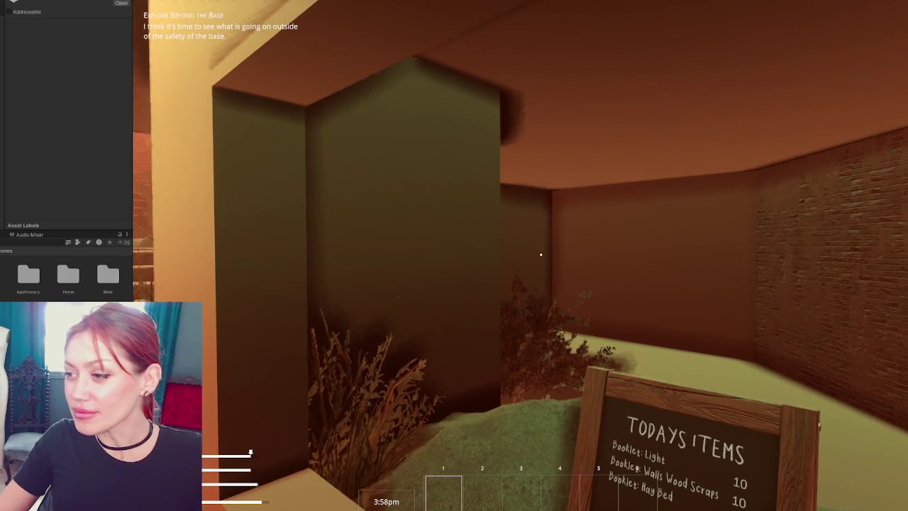
key("w")
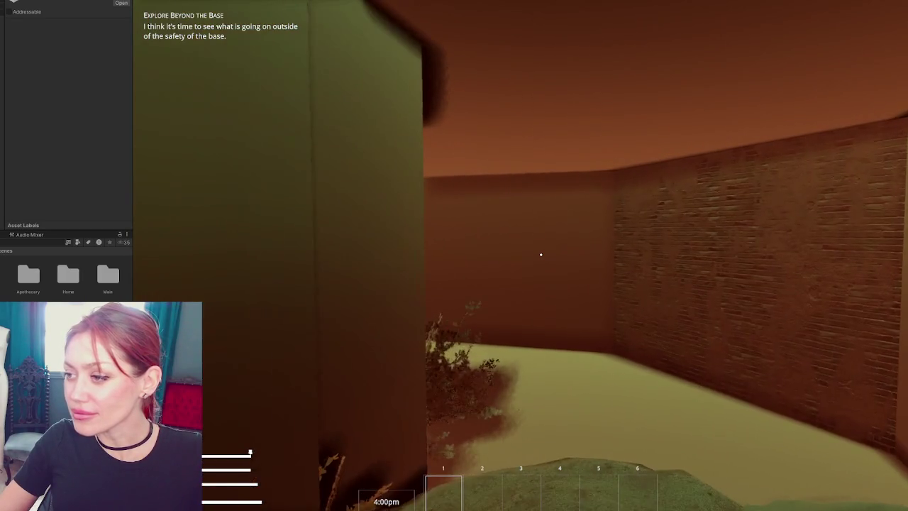
key("s")
key("a")
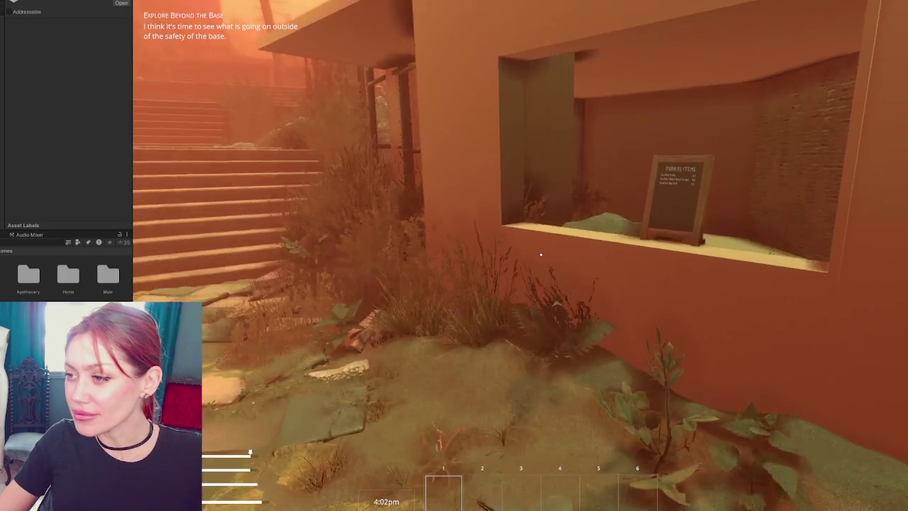
key("w")
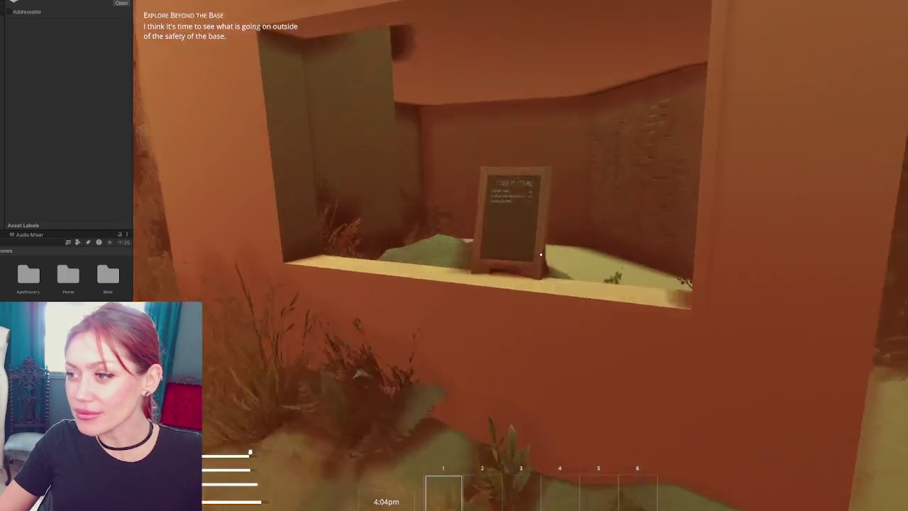
key("a")
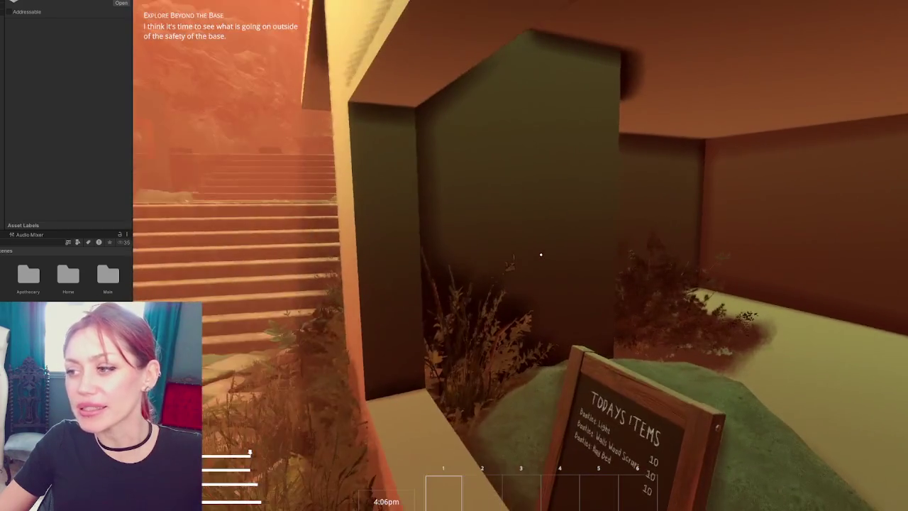
key("w")
key("d")
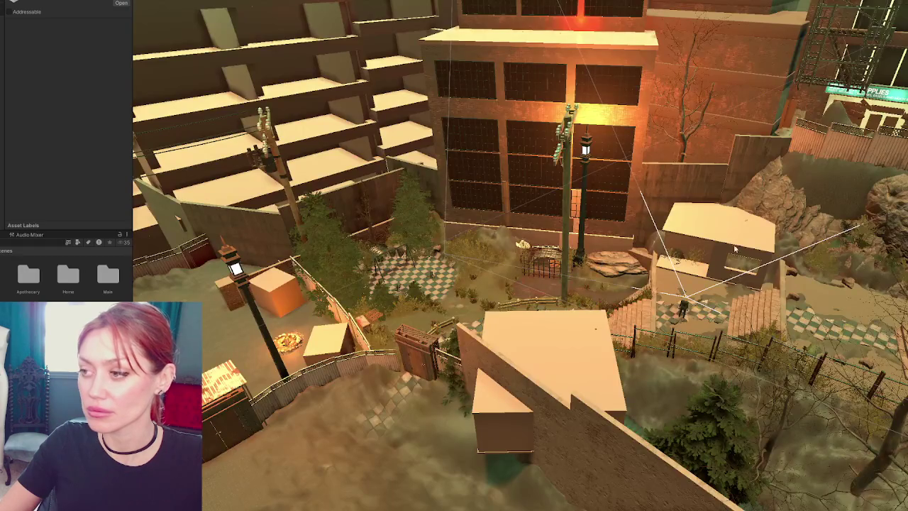
- Mirror the building block with an X scale of -1 and move it onto the stairs area
left_click(720, 224)
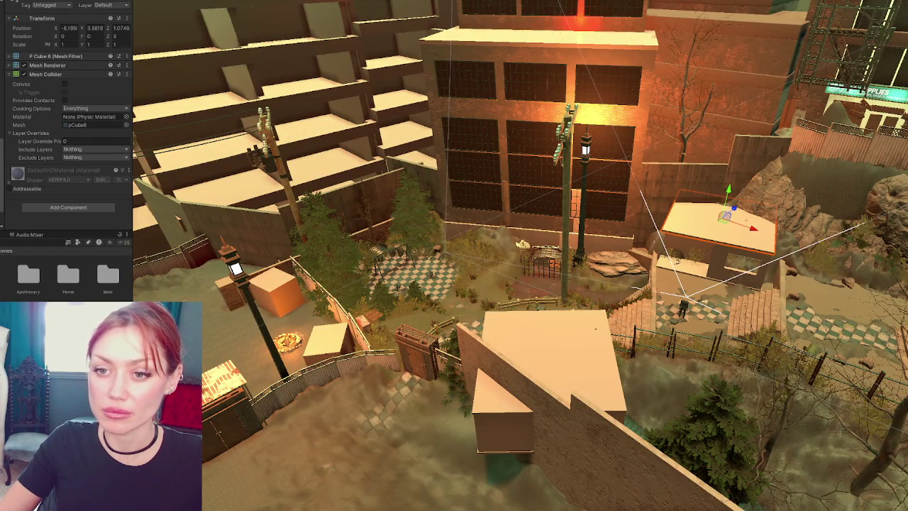
left_click(117, 36)
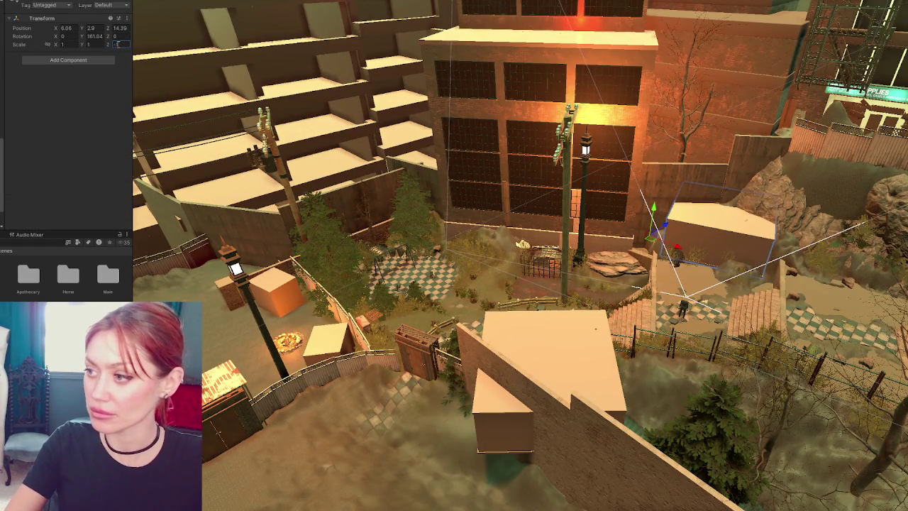
left_click(64, 44)
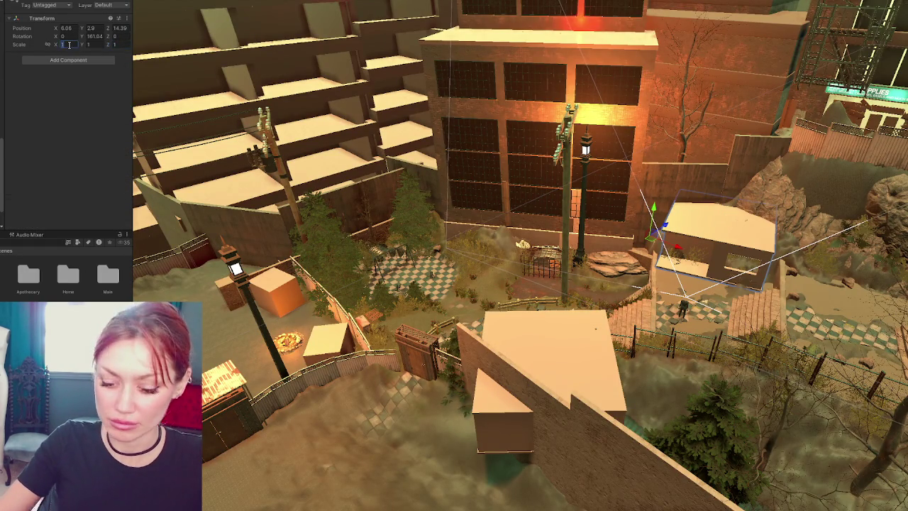
type("-1")
mouse_move(651, 238)
left_mouse_down()
mouse_move(767, 254)
mouse_move(757, 248)
mouse_move(832, 286)
left_mouse_up()
- Play-test the placement, then shift the blocked-out house lower and further along X
key("ctrl+p")
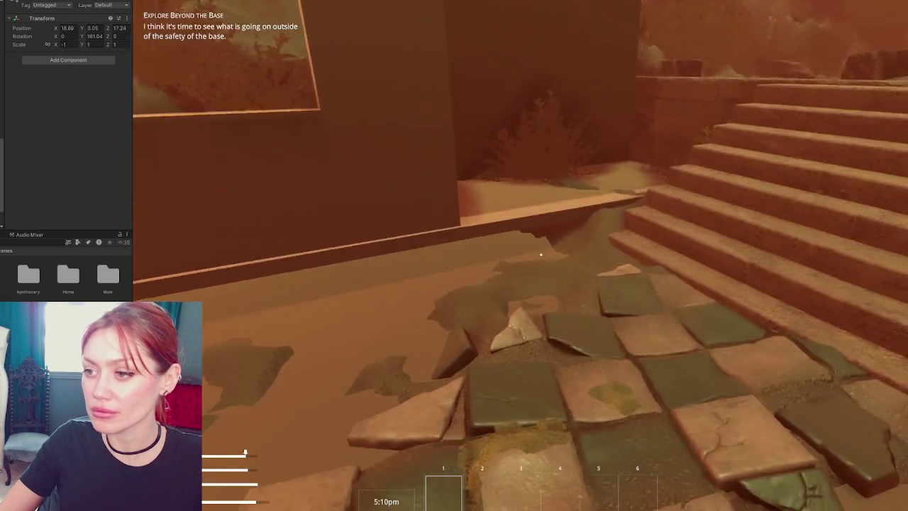
key("s")
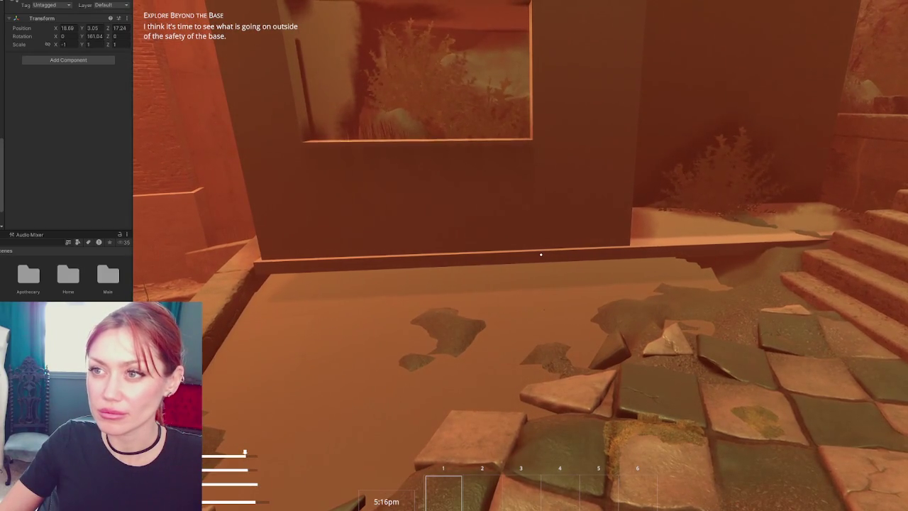
key("ctrl+p")
left_click_drag(806, 265, 793, 267)
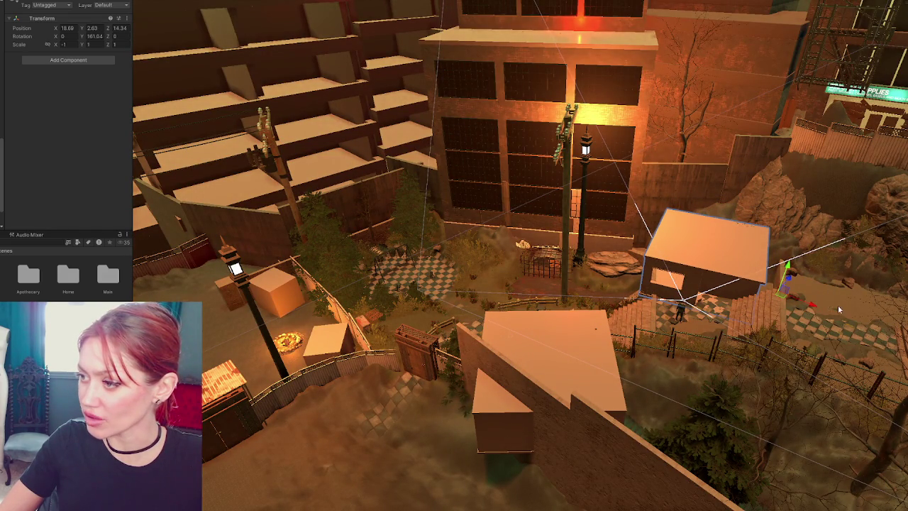
mouse_move(816, 304)
left_mouse_down()
mouse_move(812, 284)
mouse_move(828, 285)
left_mouse_up()
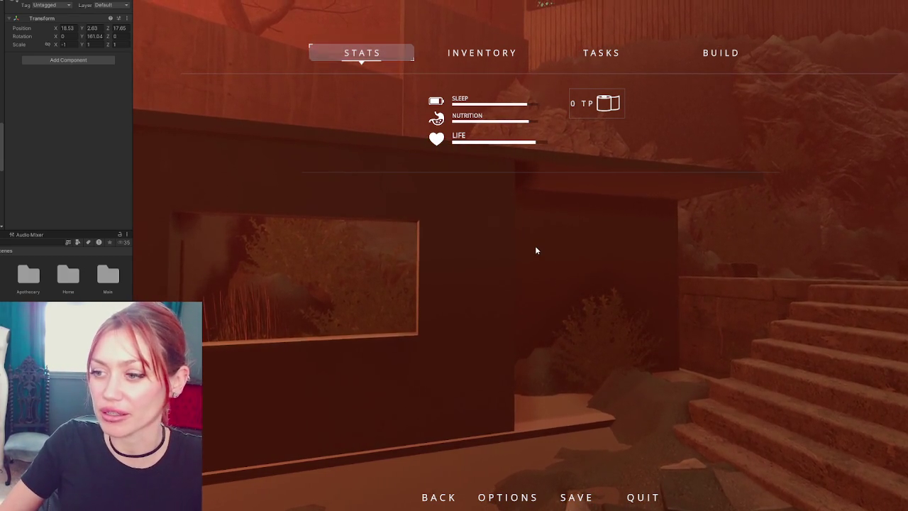
- Resume, walk up to the building's window, face the stone stairs, then pause again
key("Escape")
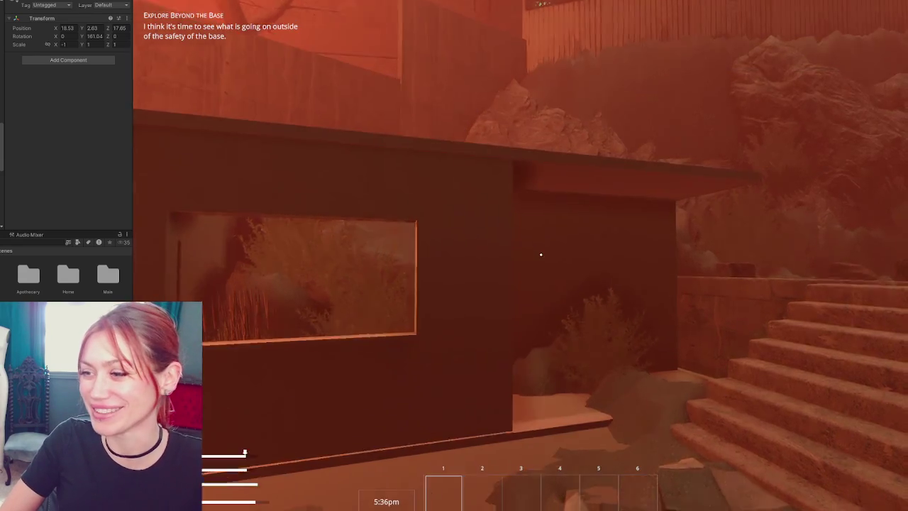
key("s")
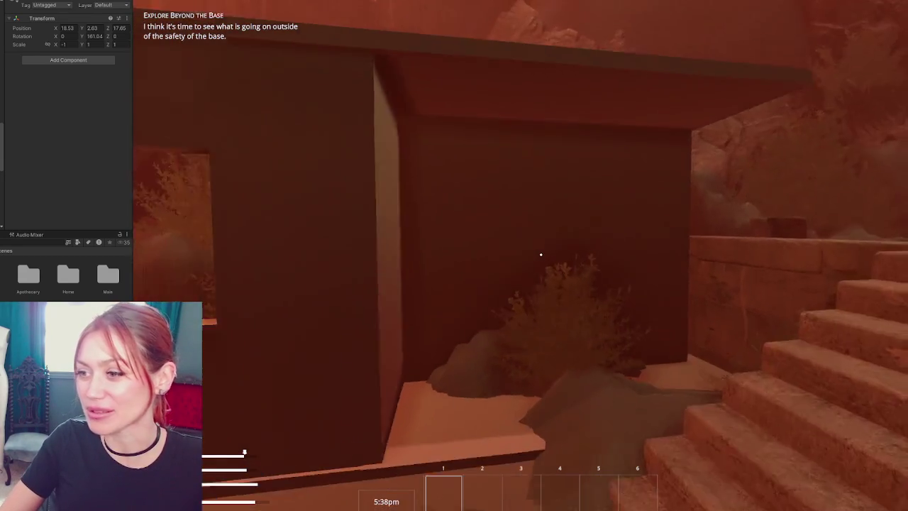
key("w")
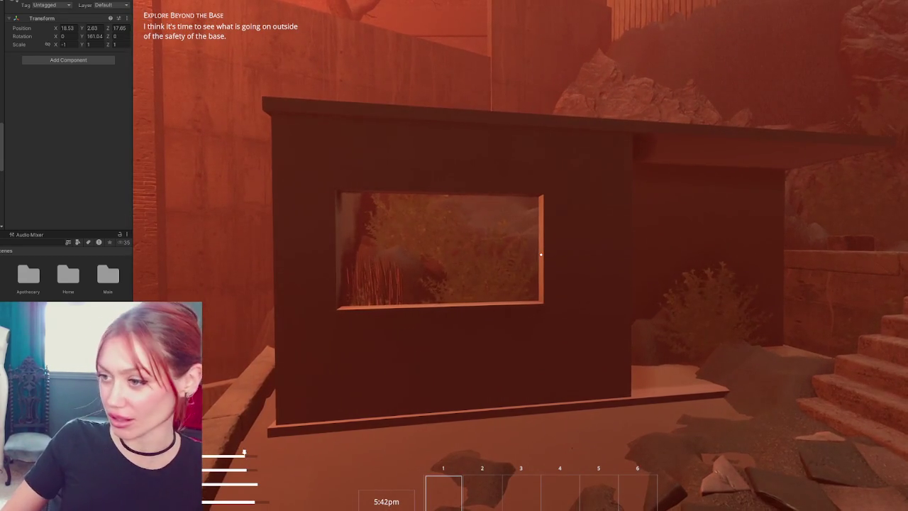
key("w")
key("w")
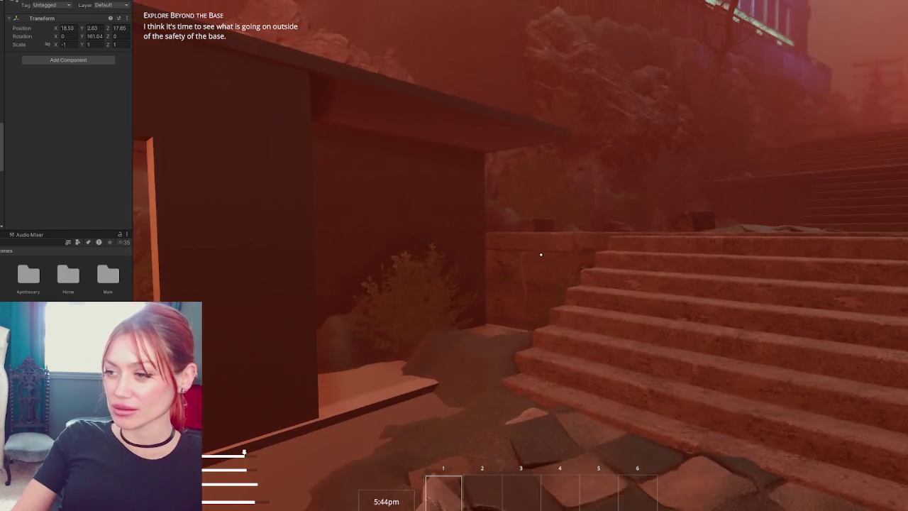
key("w")
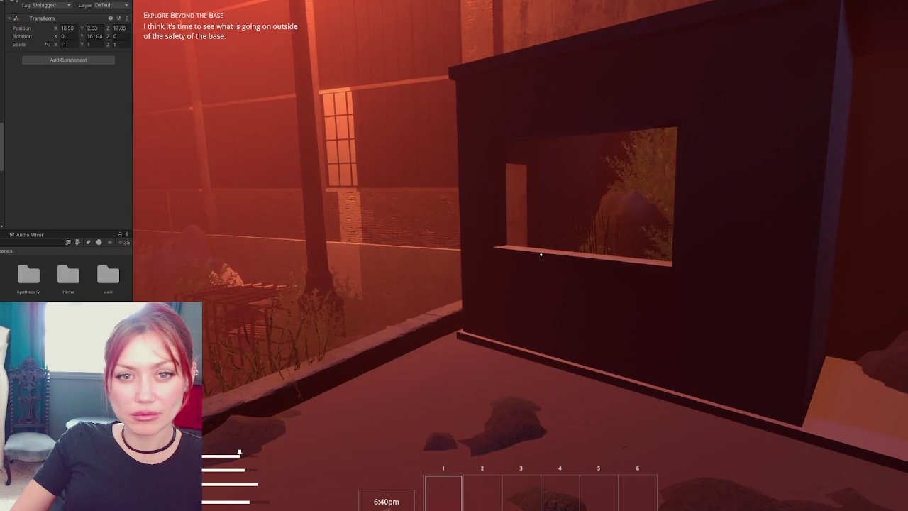
key("Escape")
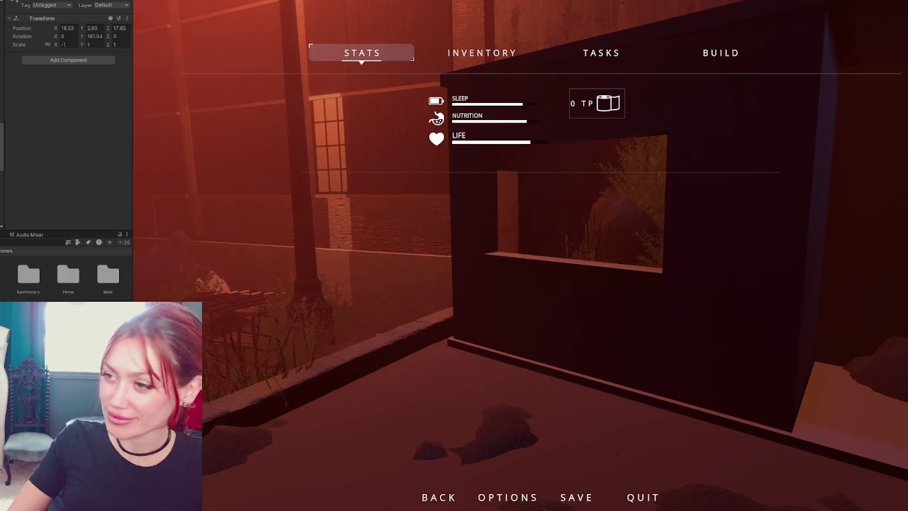
- Resume and walk the checkered path past the fenced shed to the lattice-framed gate
key("Escape")
key("w")
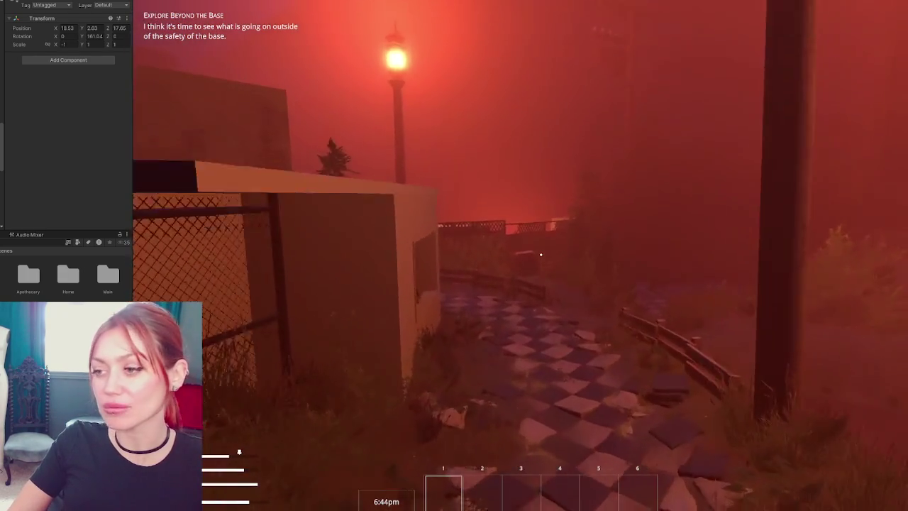
key("w")
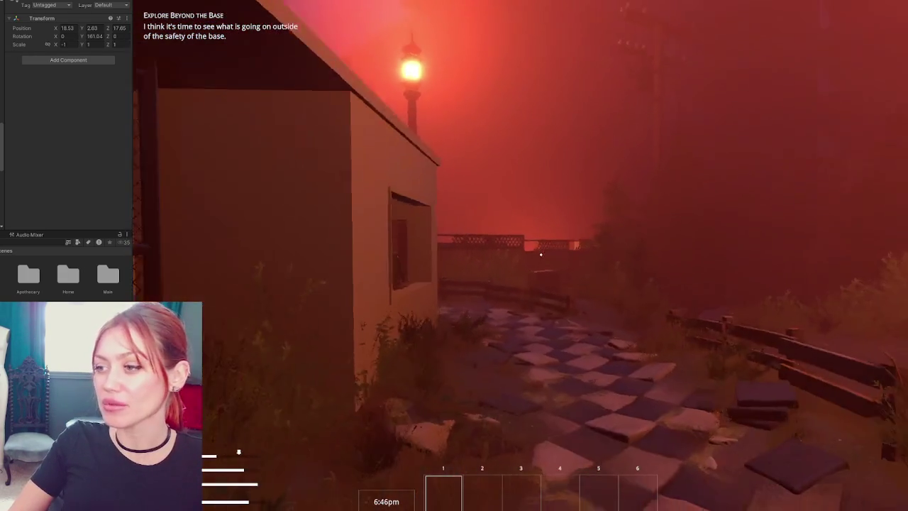
key("w")
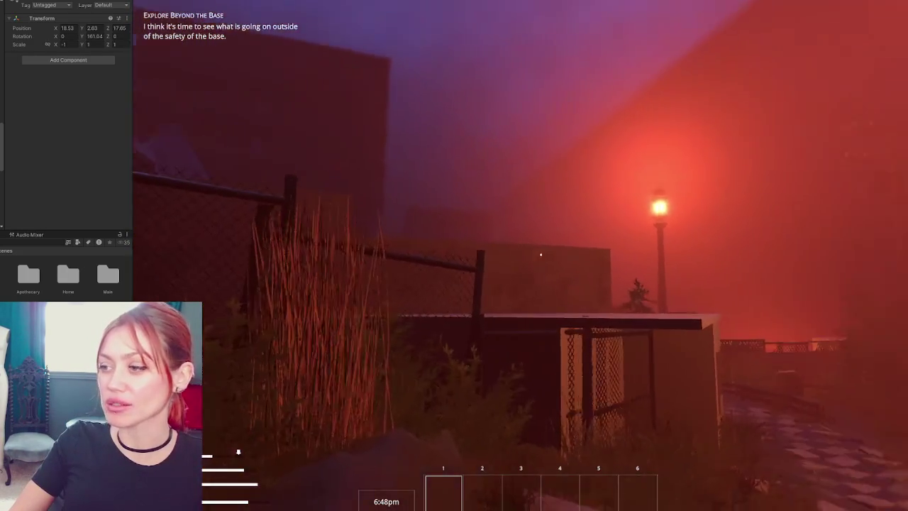
key("w")
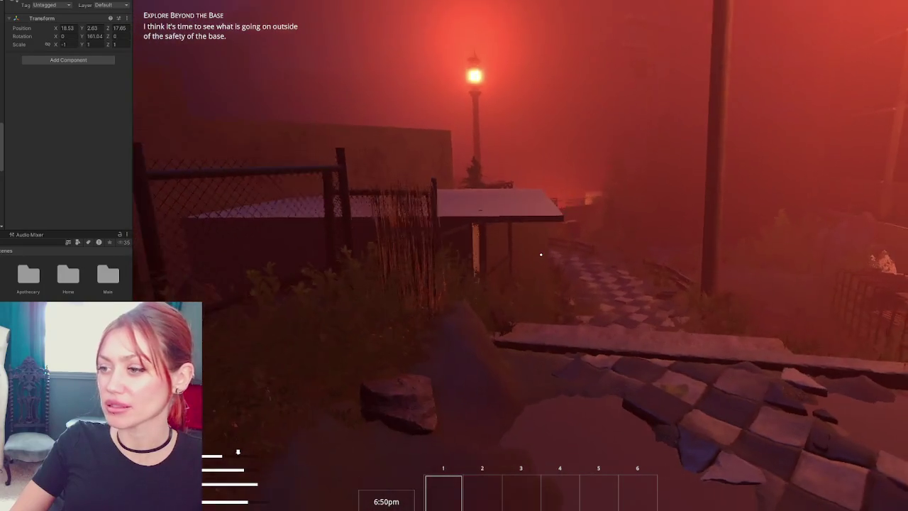
key("w")
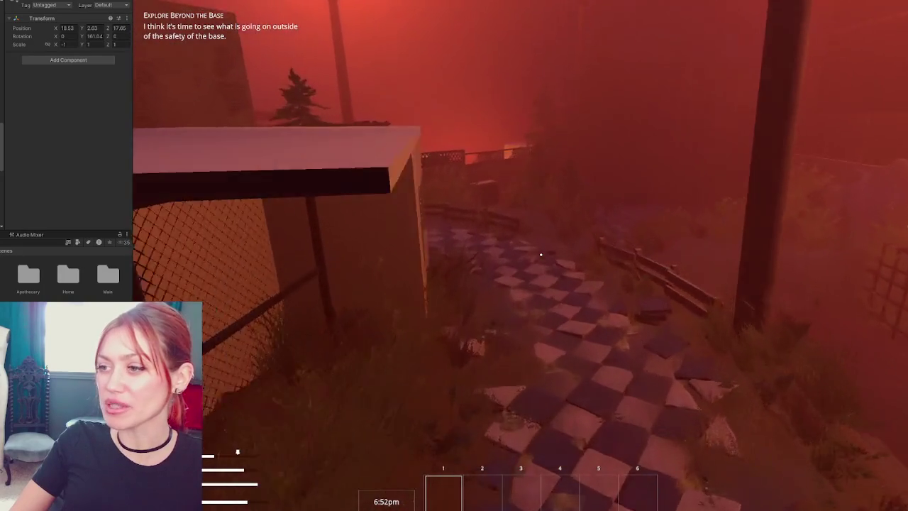
key("w")
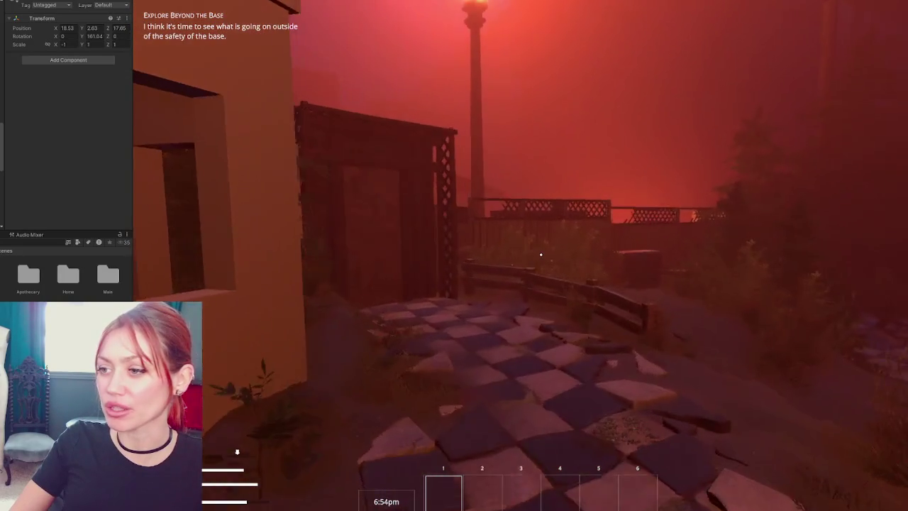
key("w")
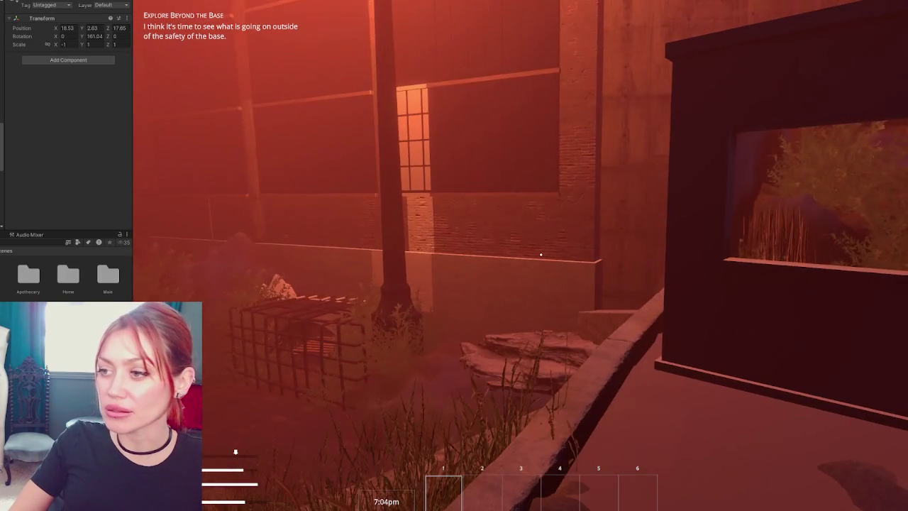
- Back away past the shed toward the lit lamp post and the building
key("s")
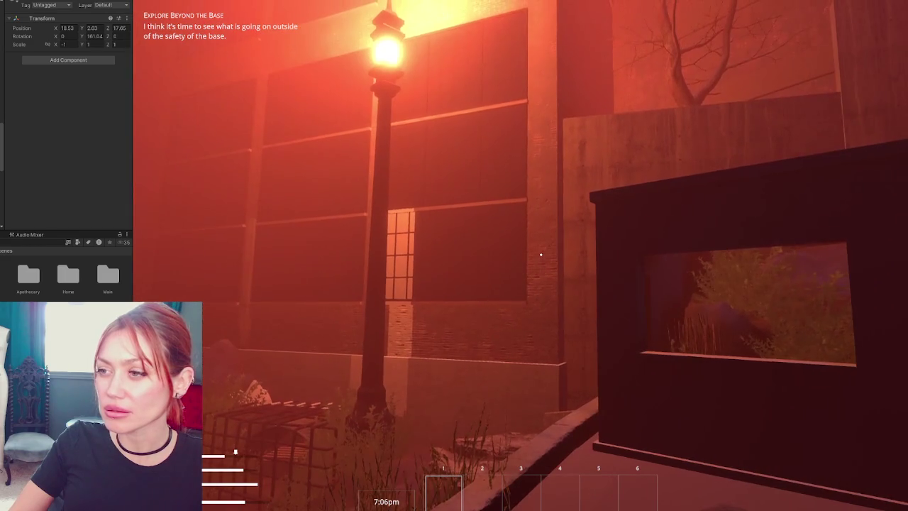
key("d")
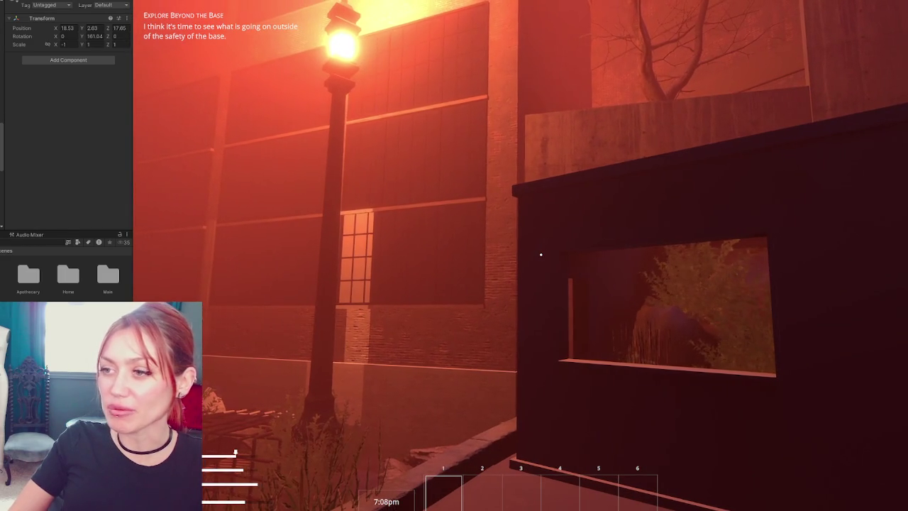
mouse_move(541, 254)
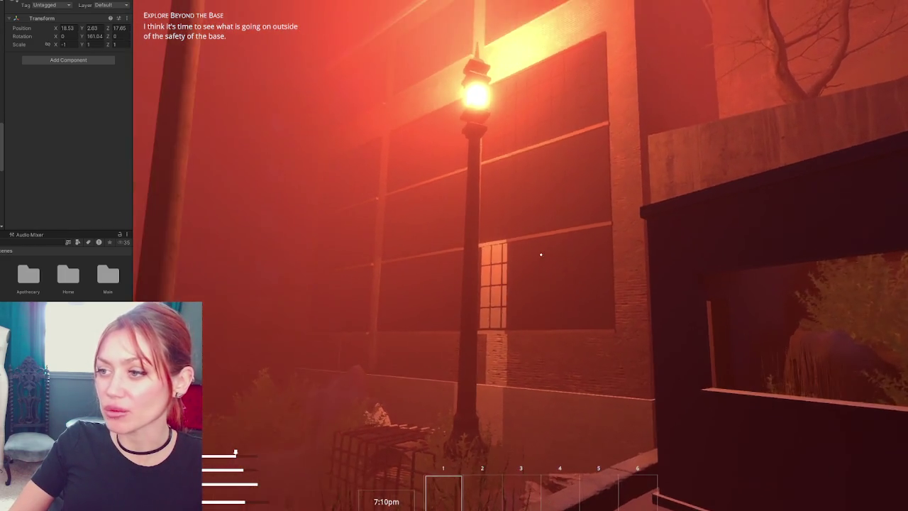
key("w")
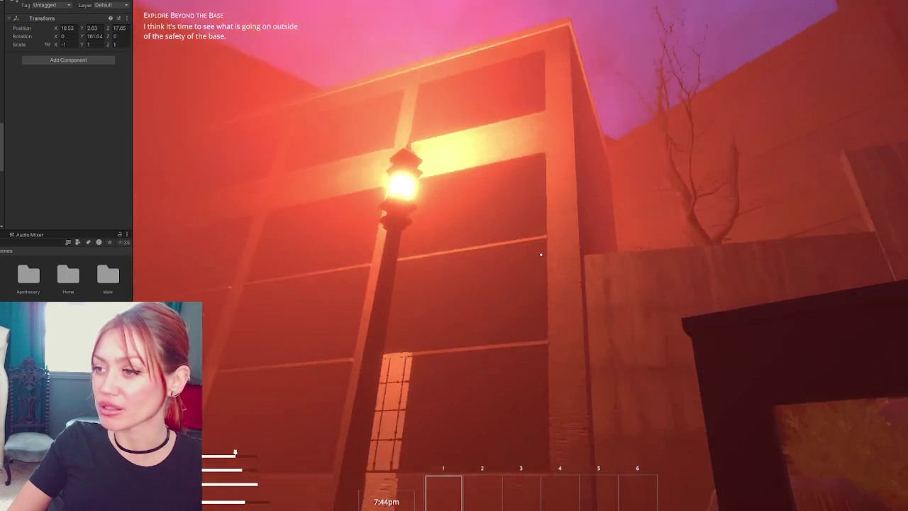
- Walk along the walkway, climb the wide staircase across the plaza, then pause
key("w")
key("w")
key("w")
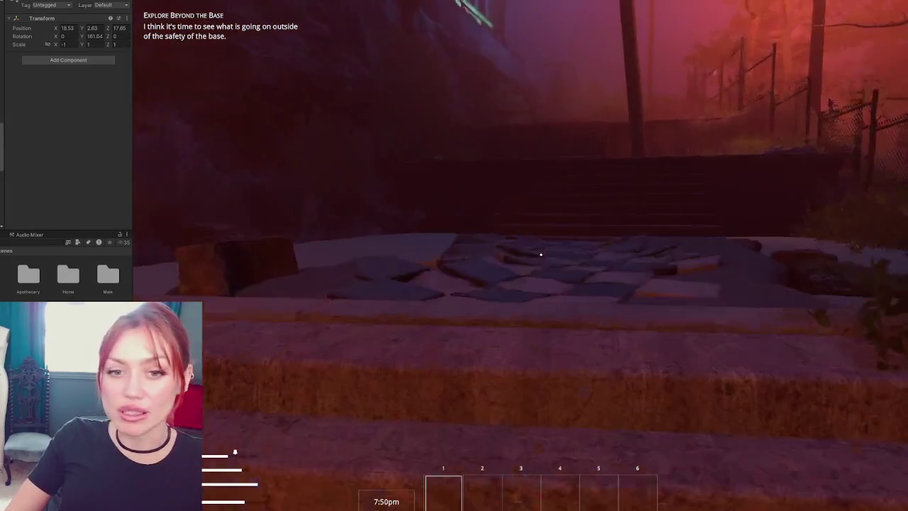
key("w")
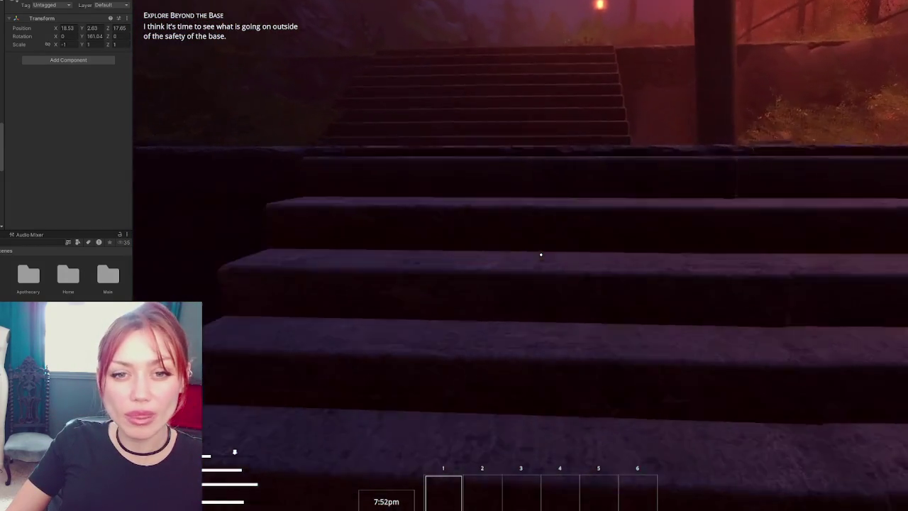
key("w")
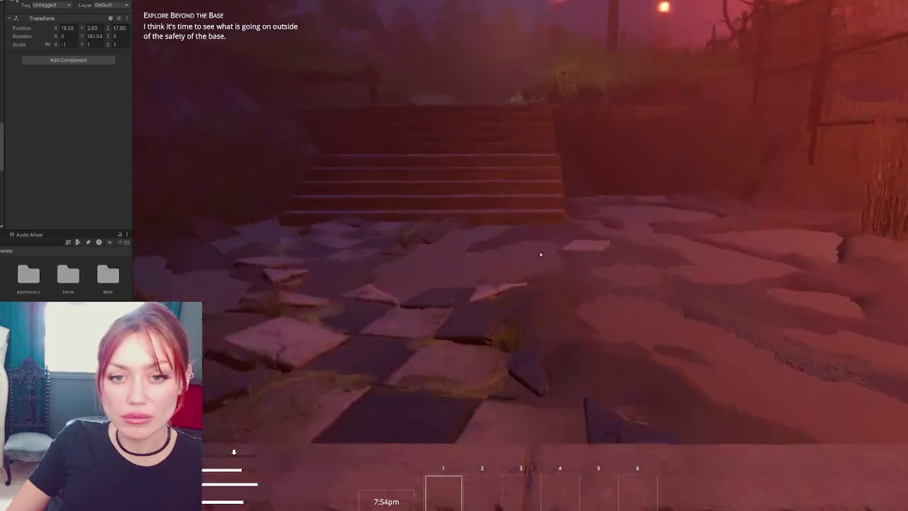
key("w")
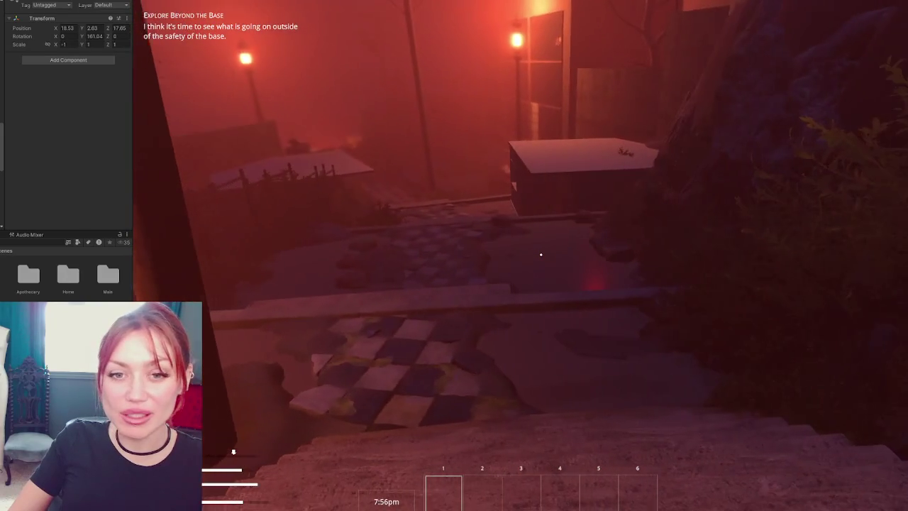
key("Escape")
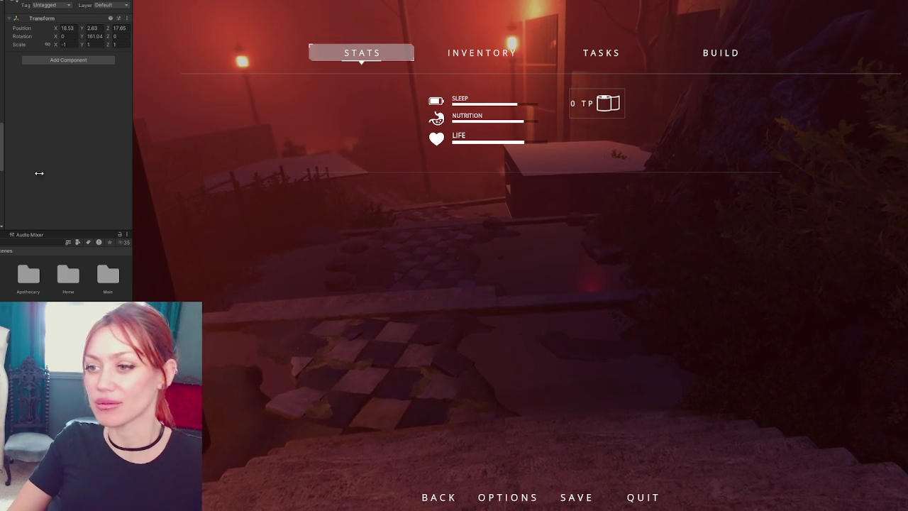
- Resume, climb to the checkered path toward the red-lit building and equip inventory item 6
key("Escape")
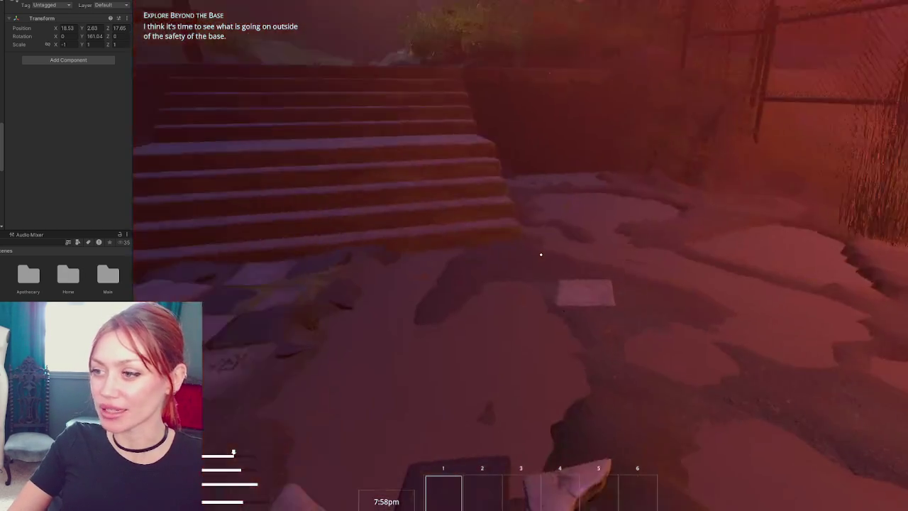
key("w")
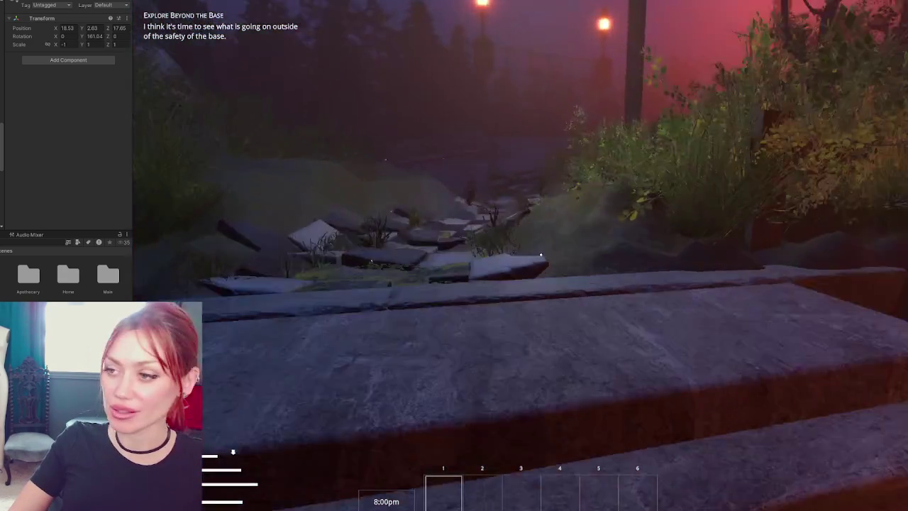
key("w")
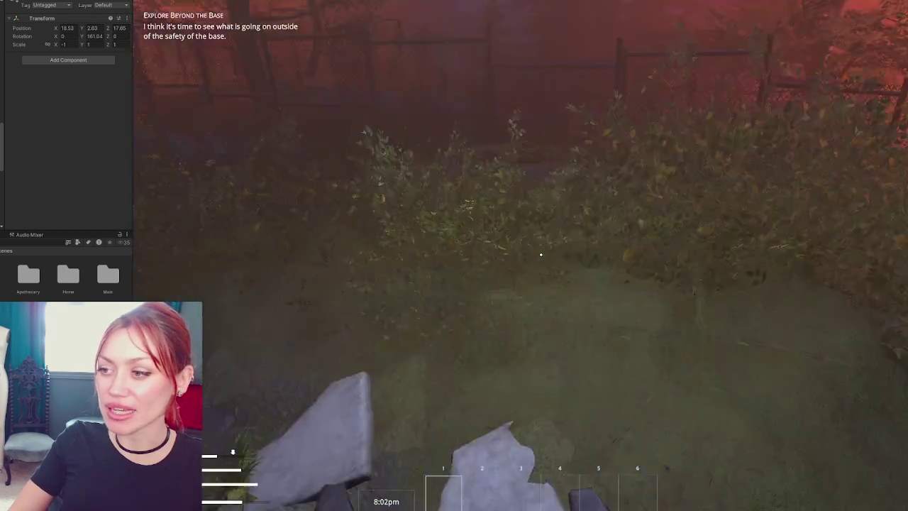
key("w")
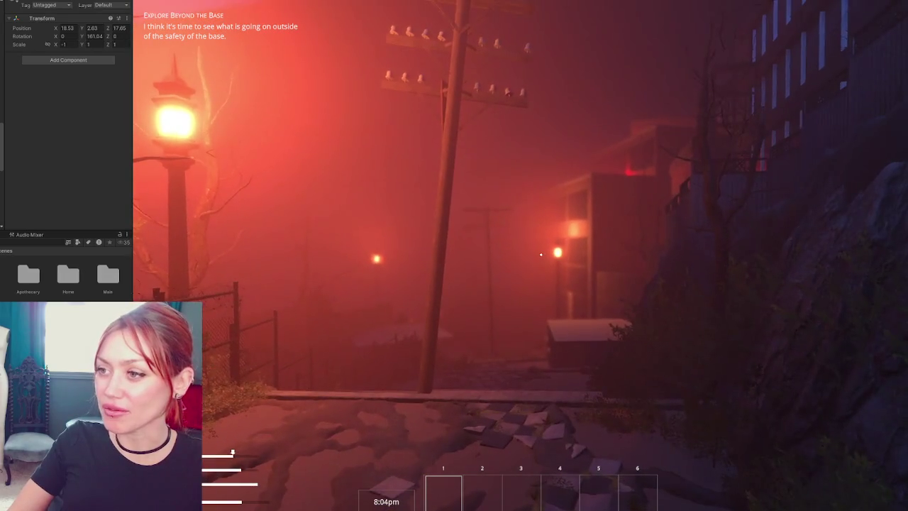
key("6")
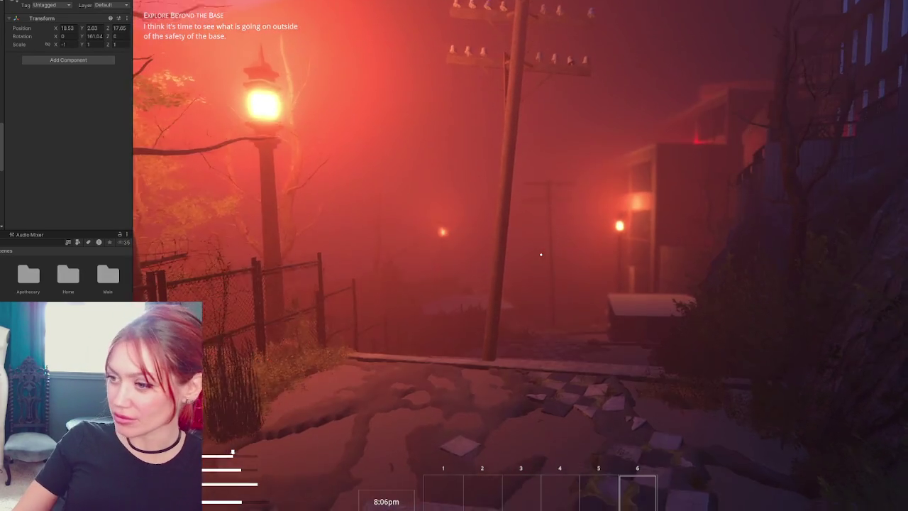
- Walk down toward the street lamps, back onto the ledge, then head toward the crate
key("w")
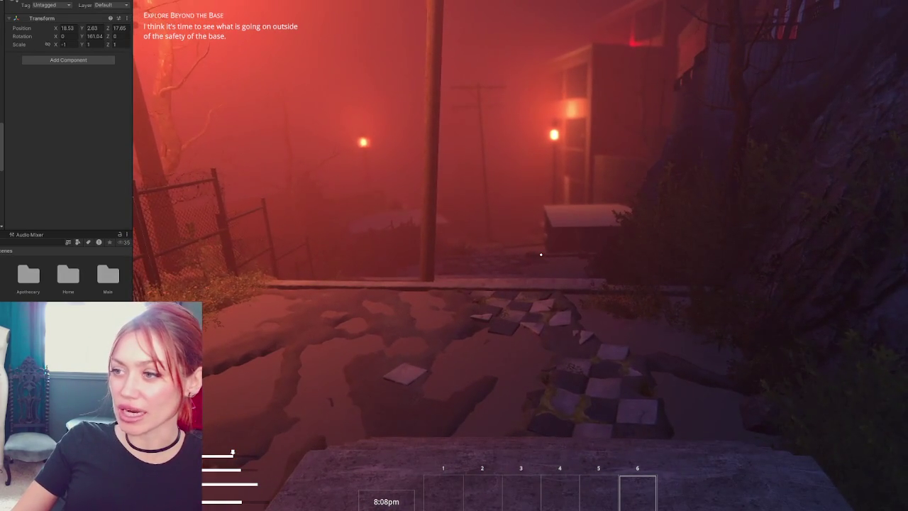
key("w")
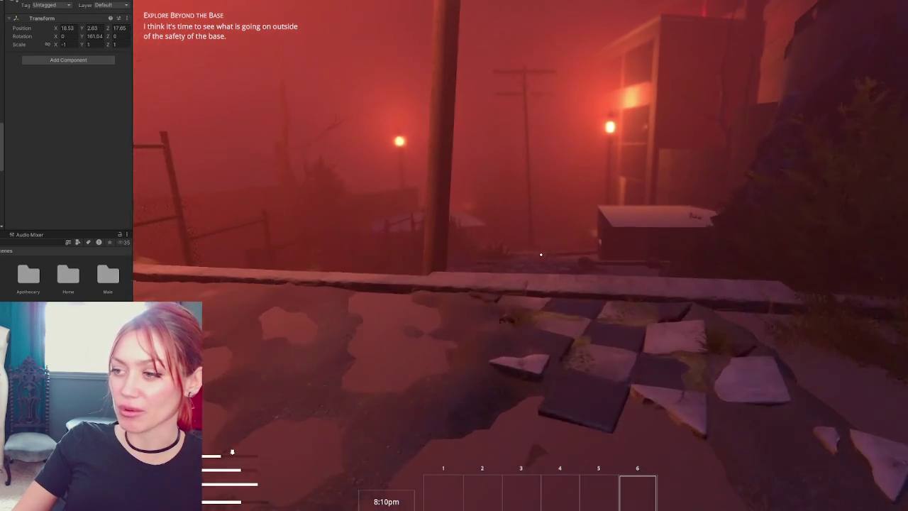
key("w")
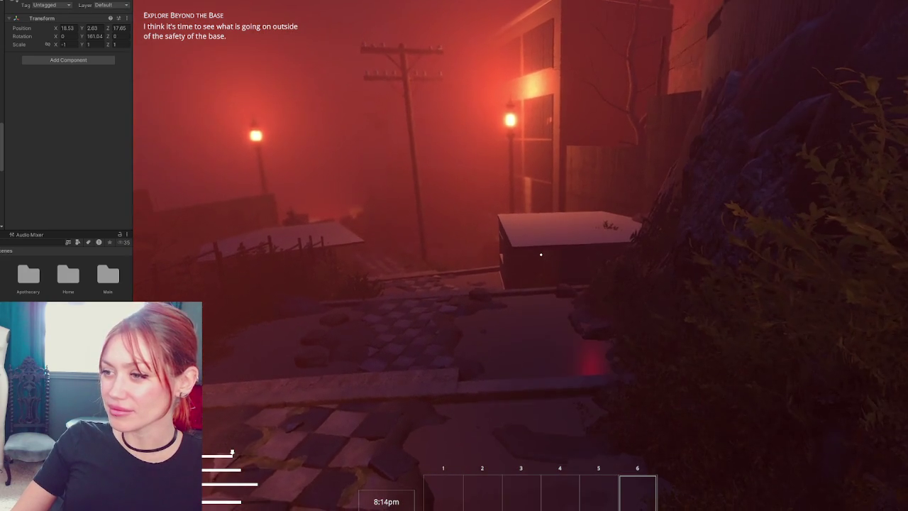
key("w")
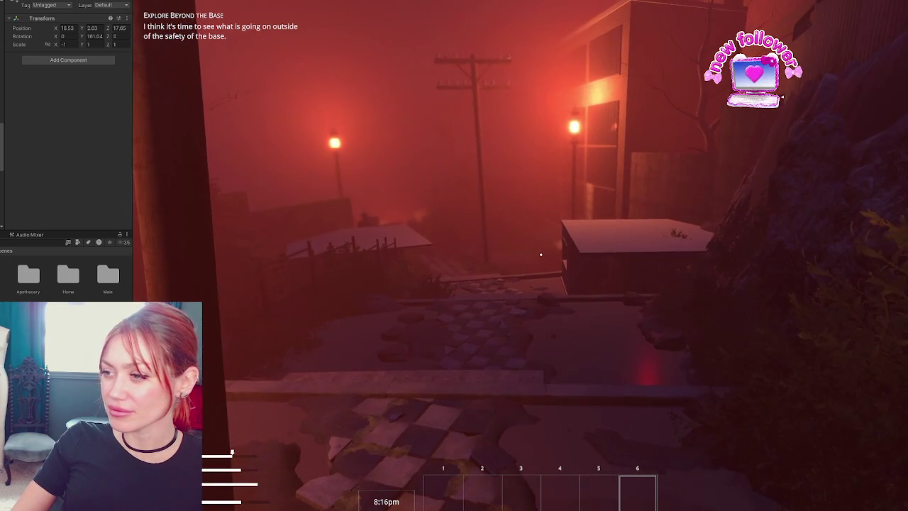
key("s")
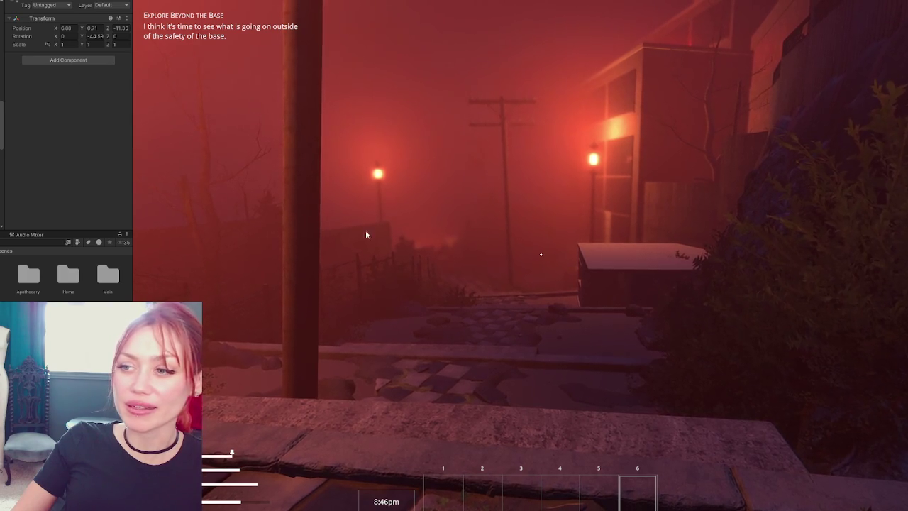
key("w")
key("w")
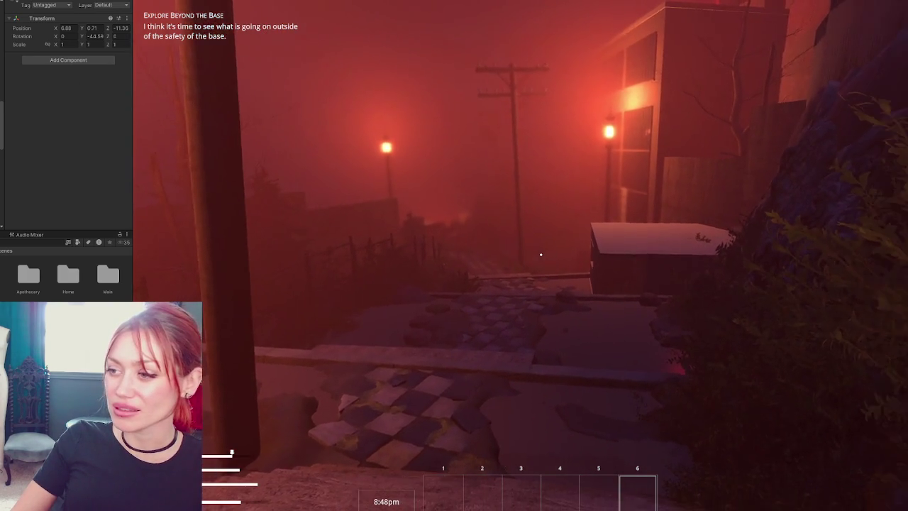
key("w")
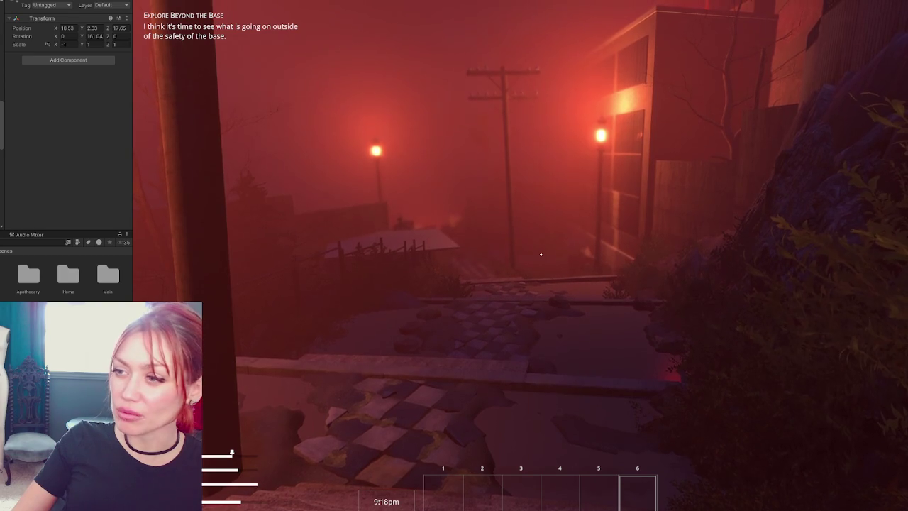
- Walk down the path past the fence and curb toward the pole, looking around the foggy street
key("w")
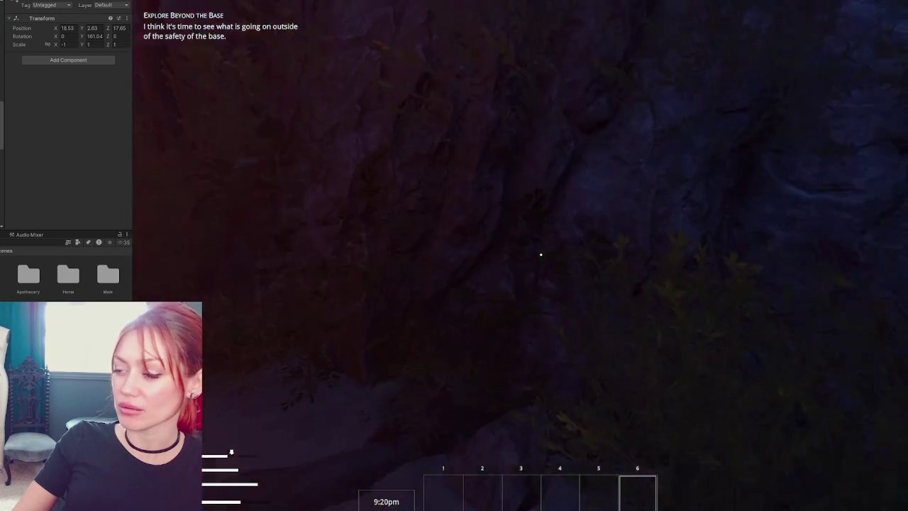
key("w")
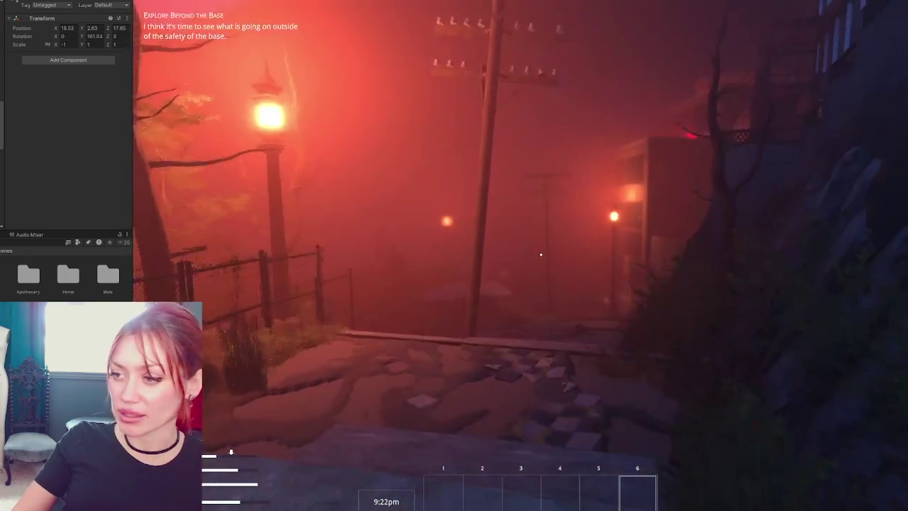
key("w")
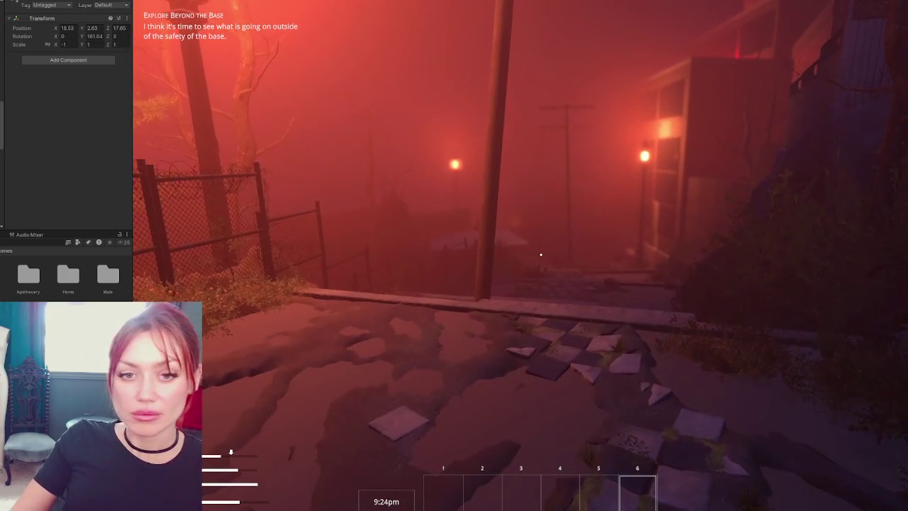
key("w")
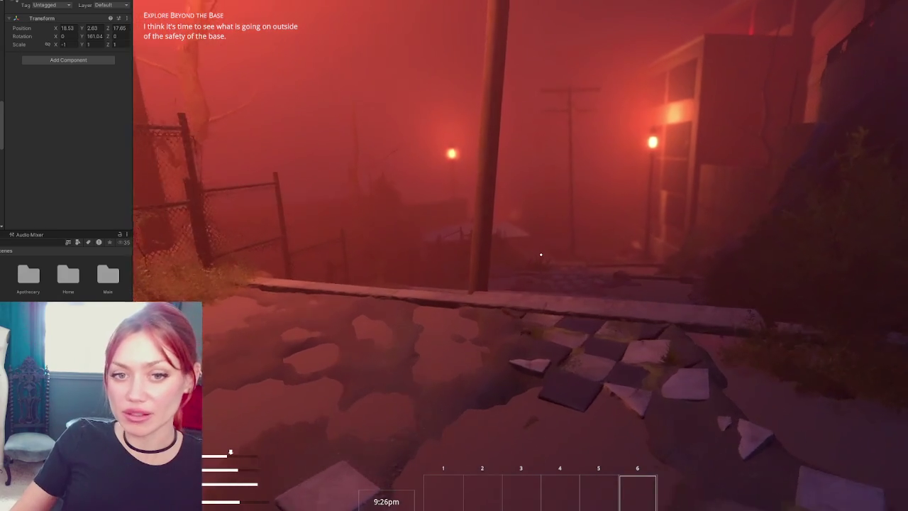
key("w")
key("w")
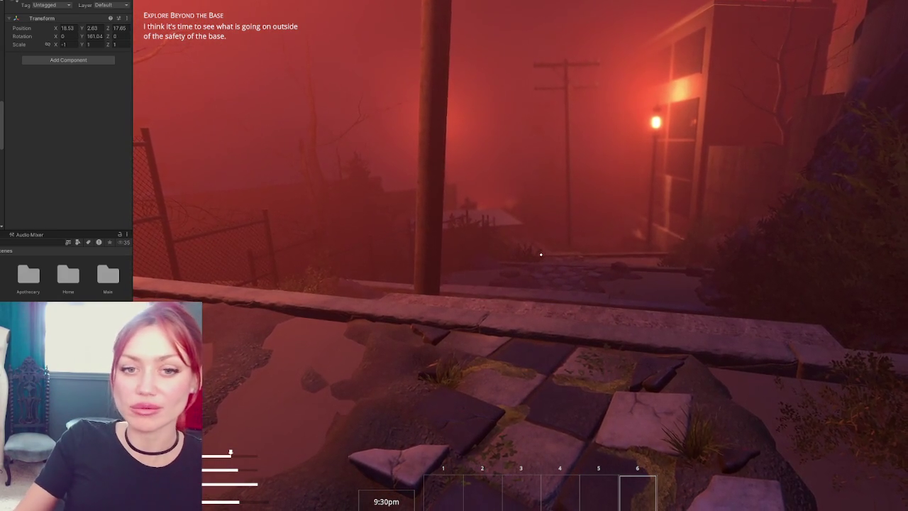
key("w")
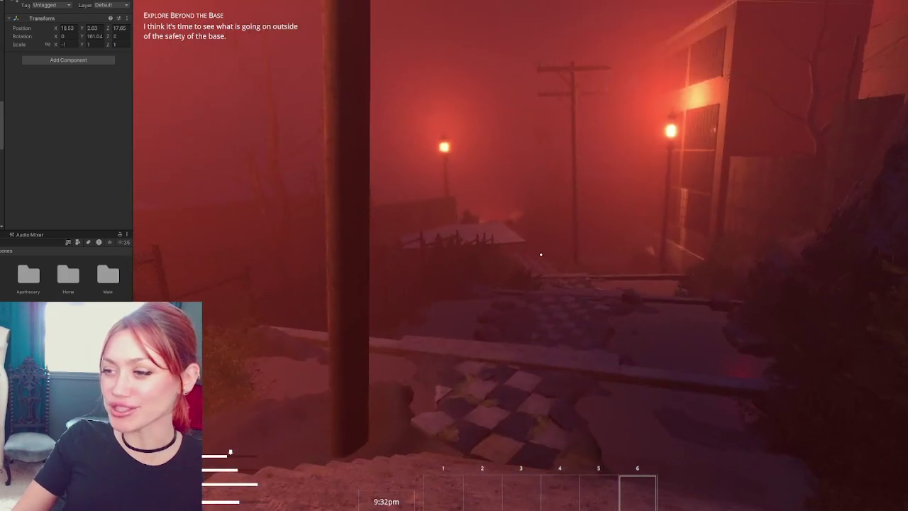
key("w")
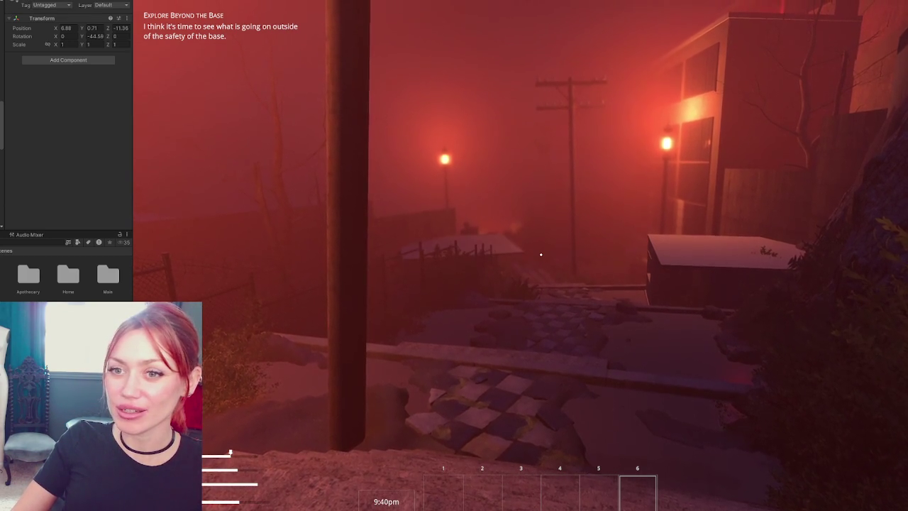
- Cross the checkered tiles beside the fence and pass through the wooden gate
key("w")
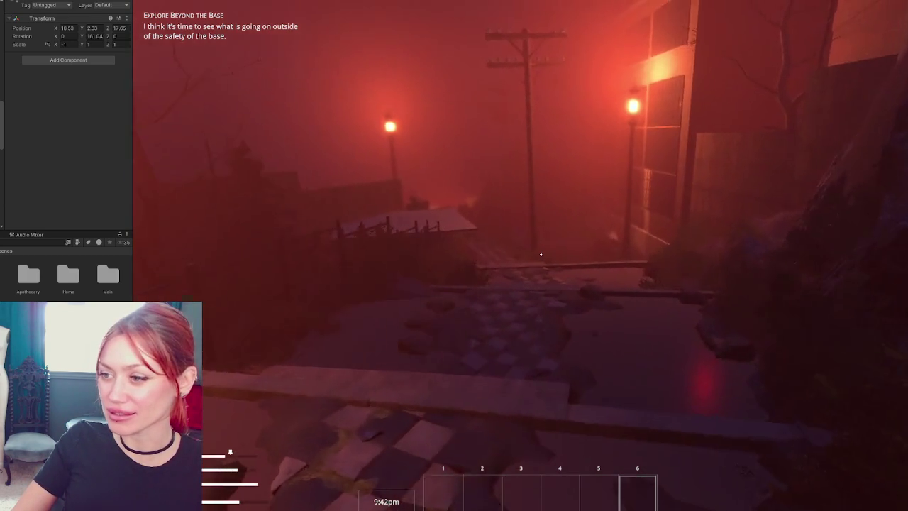
key("w")
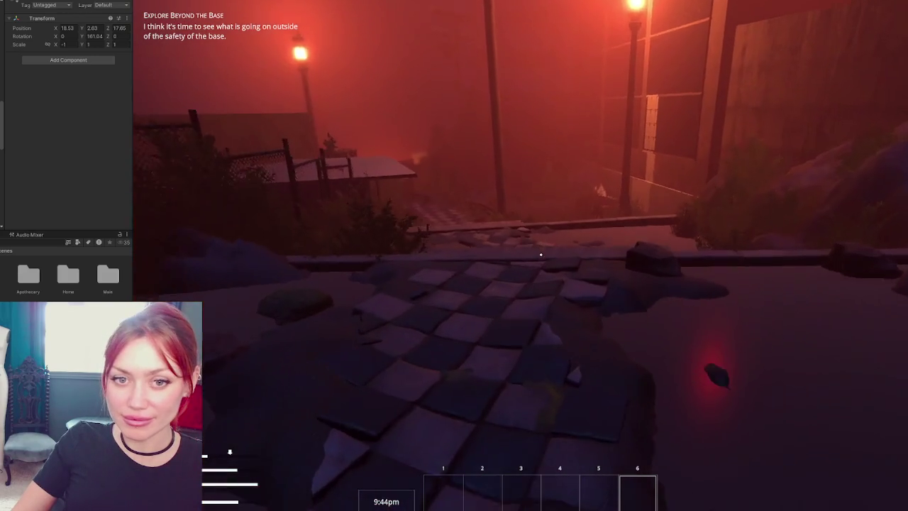
key("w")
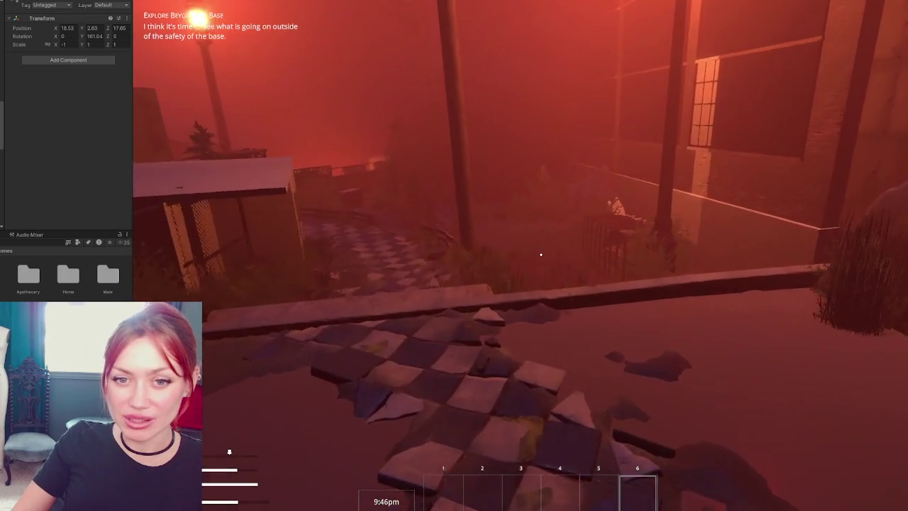
key("w")
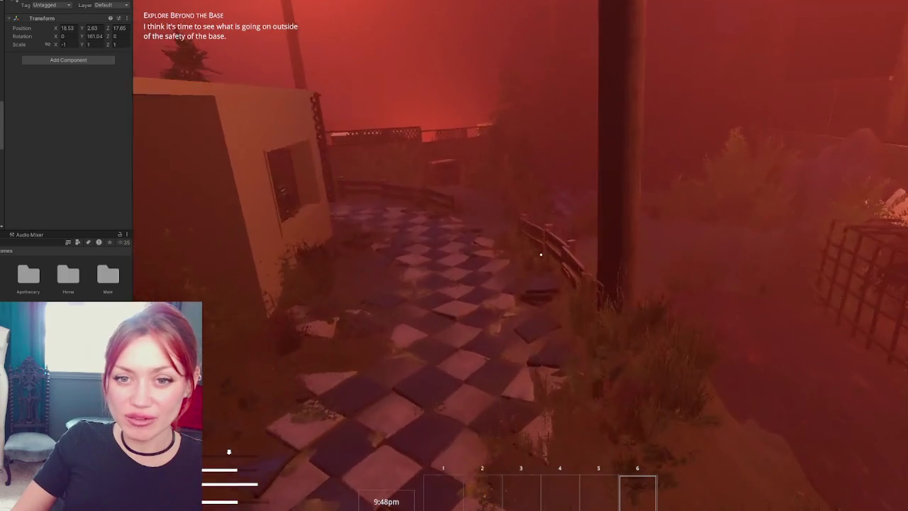
key("w")
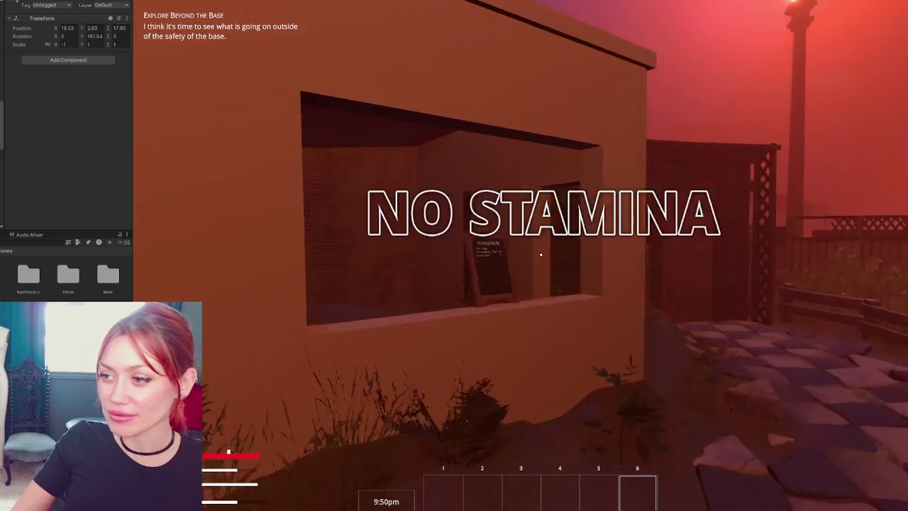
key("w")
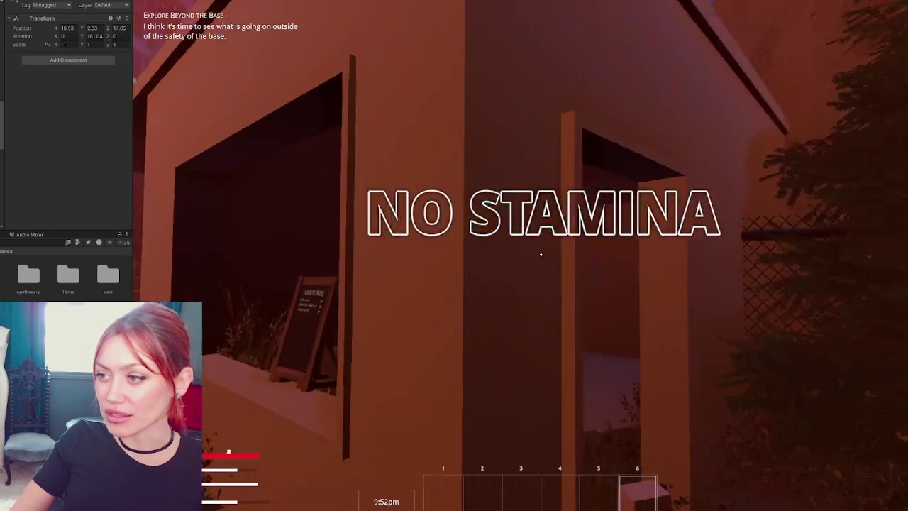
- Circle the kiosk and walk along the chain-link booth to the Todays Items board
key("w")
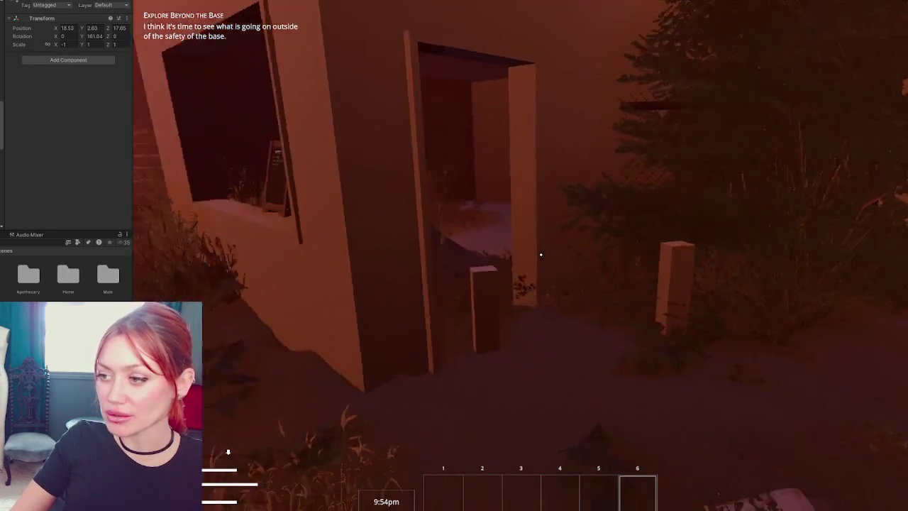
key("w")
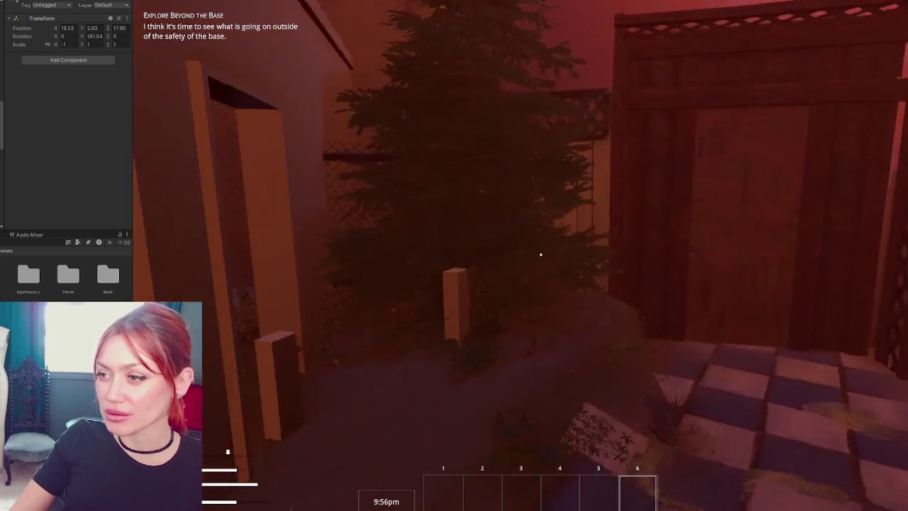
key("w")
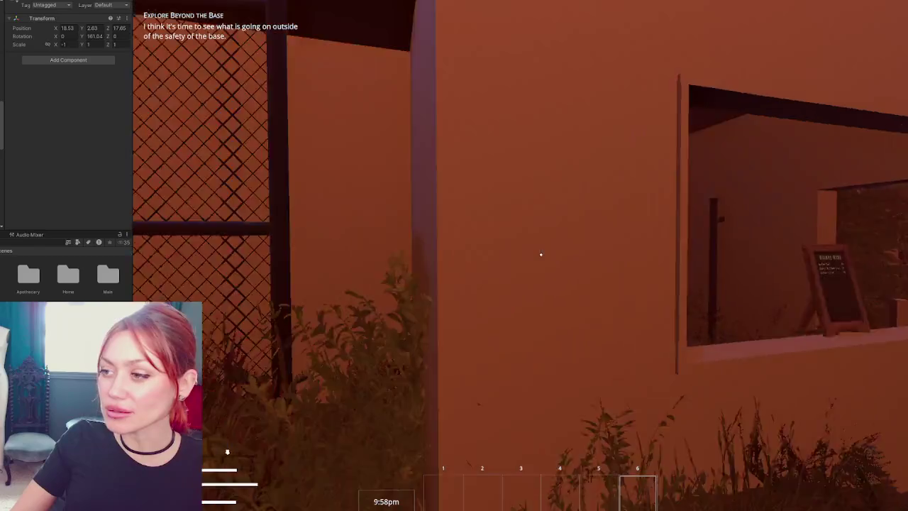
key("s")
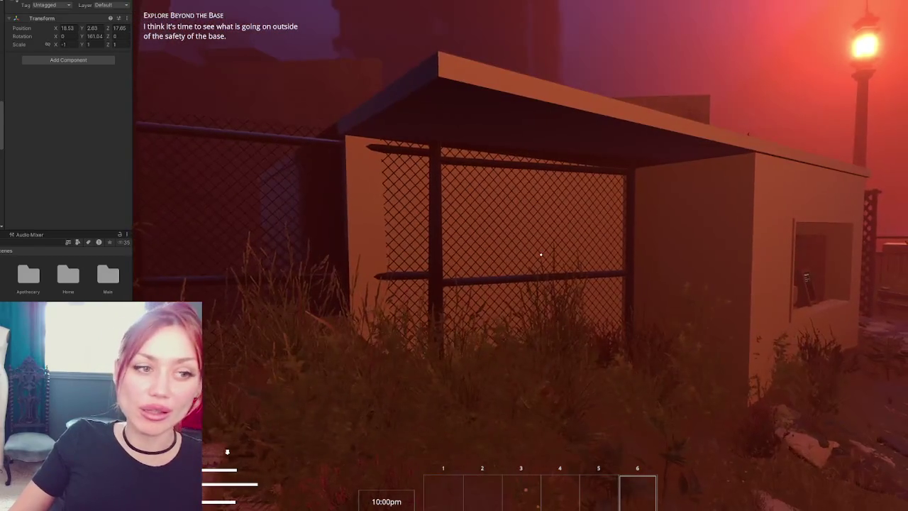
key("d")
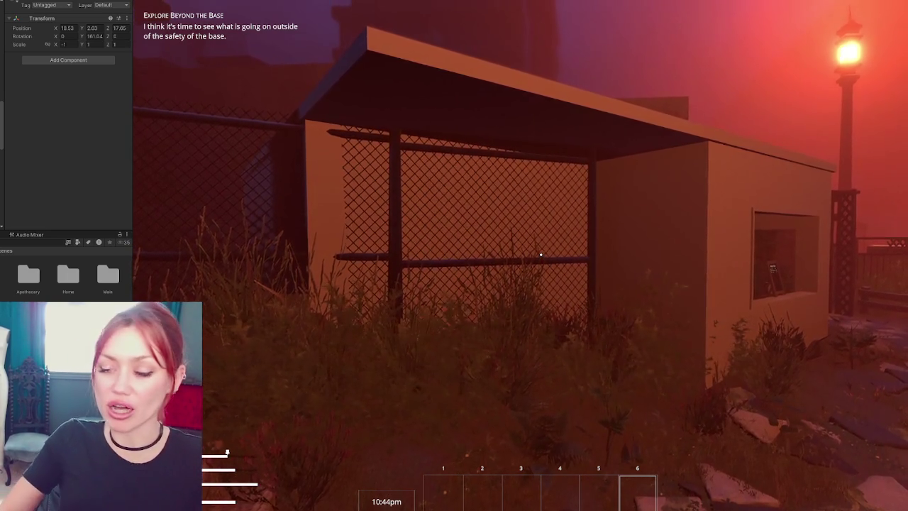
key("w")
key("w")
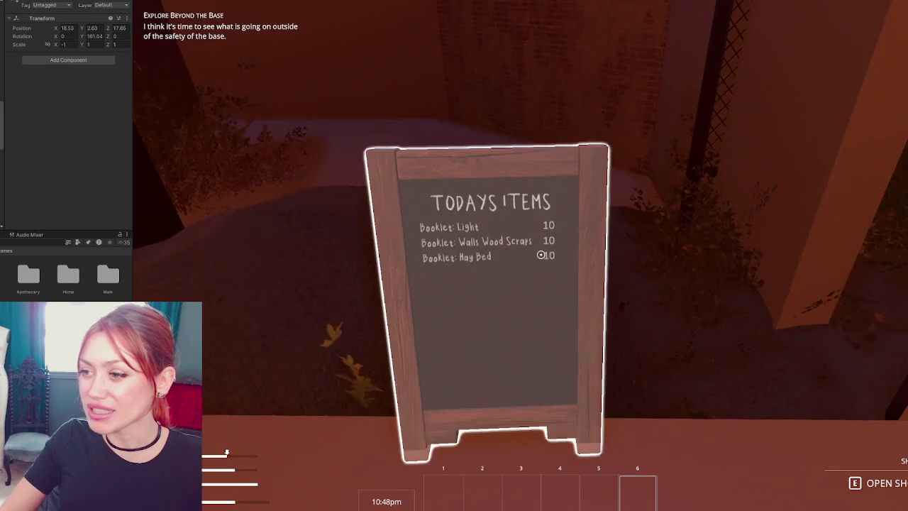
- Open the Todays Items shop, listing three booklets at 10 TP each
key("e")
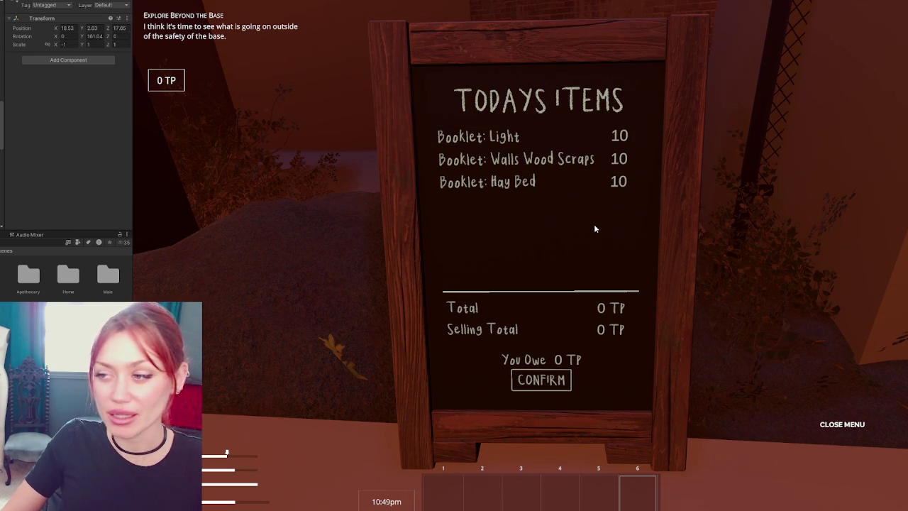
- Exit the Todays Items shop menu and step back into the game
key("Escape")
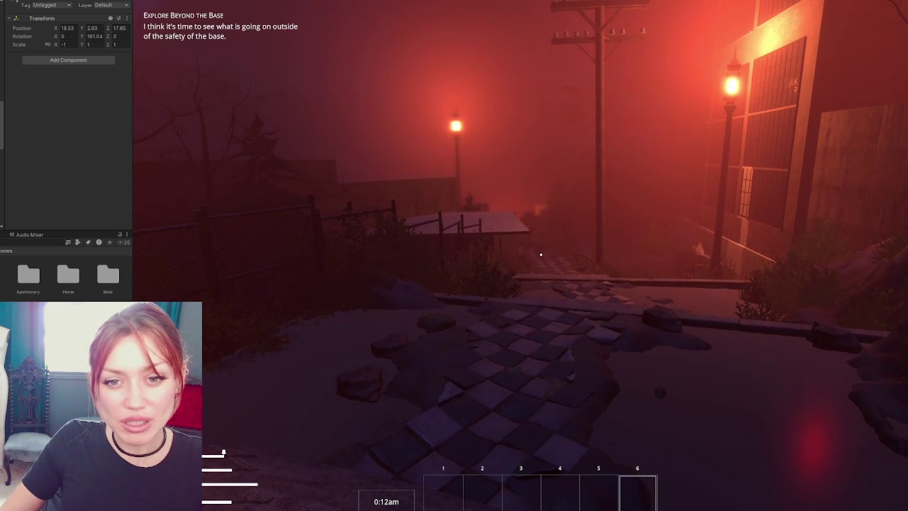
- Dismiss the pause menu, then walk past the chain-link fence and shed, and climb the stone stairs
key("Escape")
key("Escape")
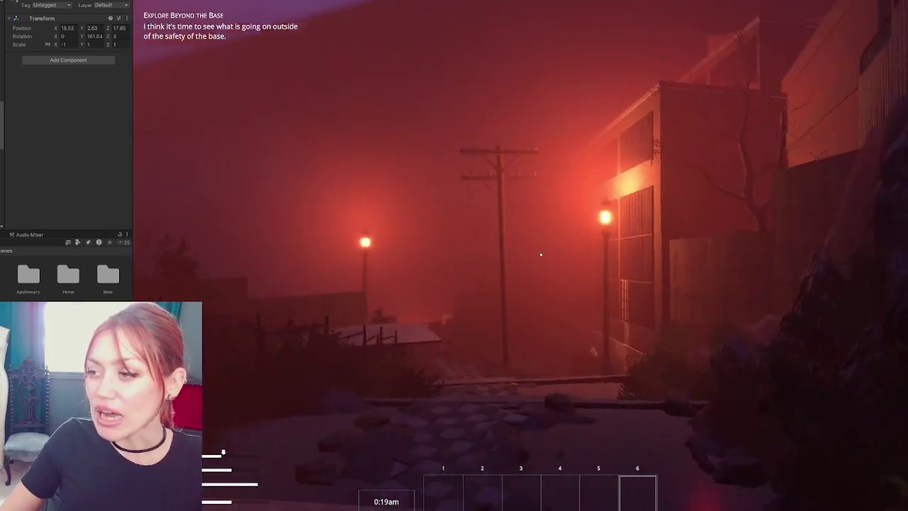
key("w")
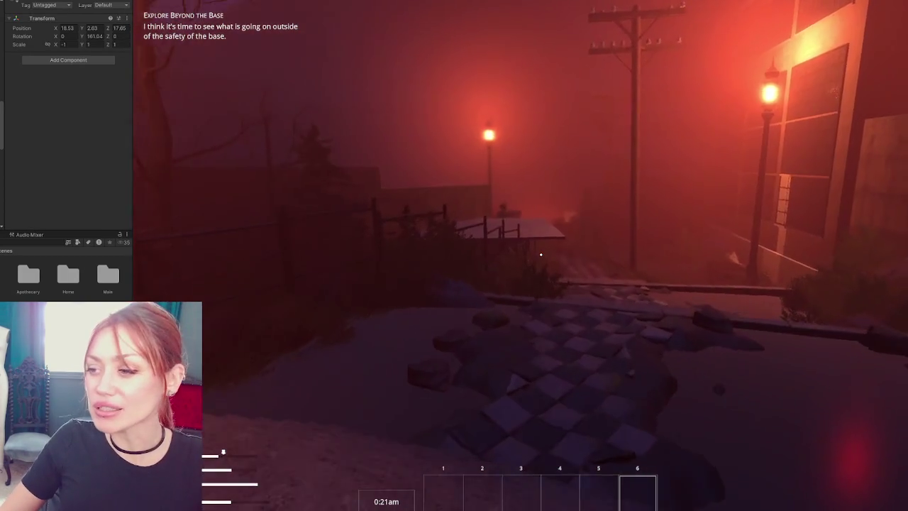
key("w")
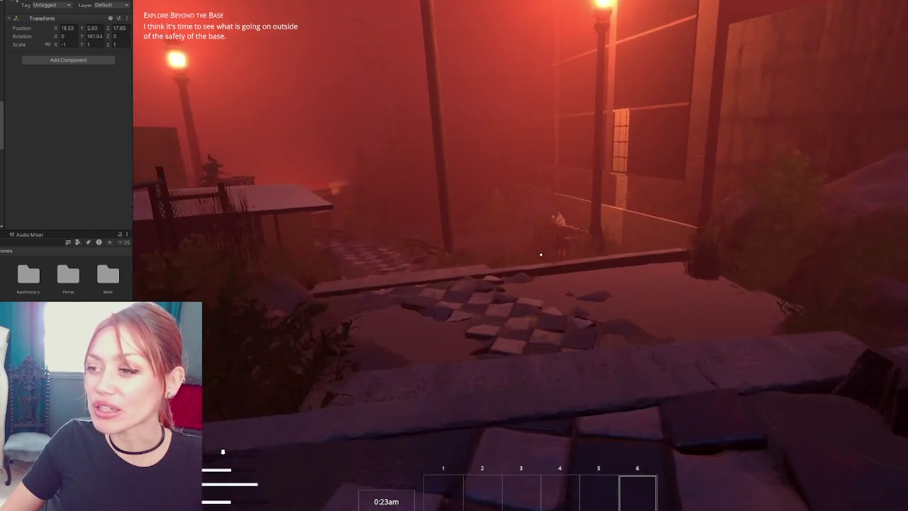
key("w")
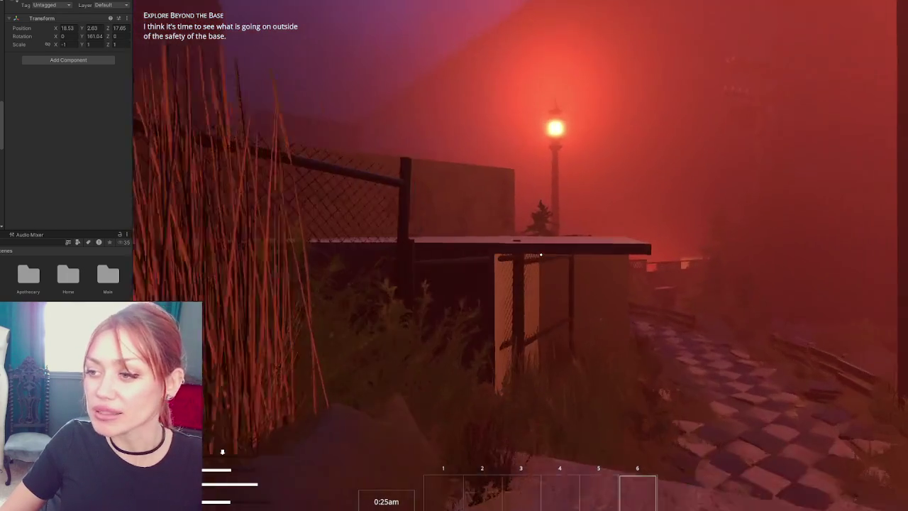
key("w")
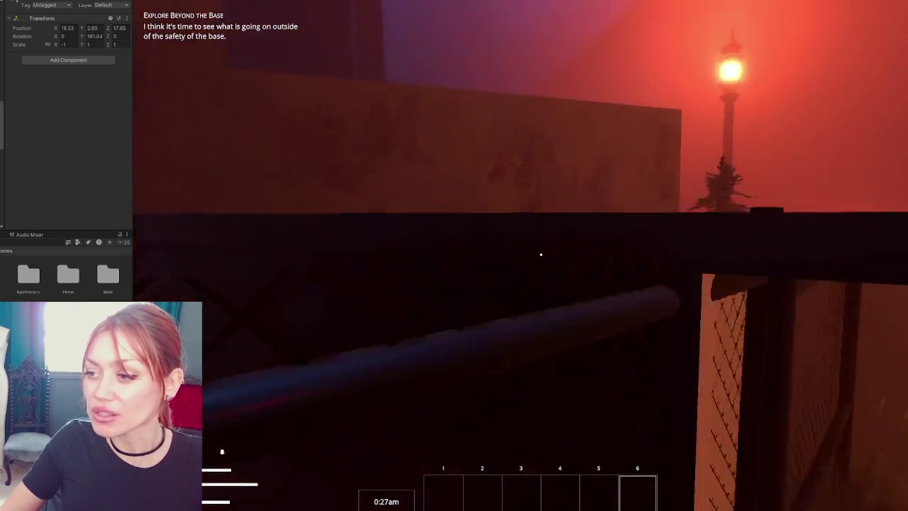
key("w")
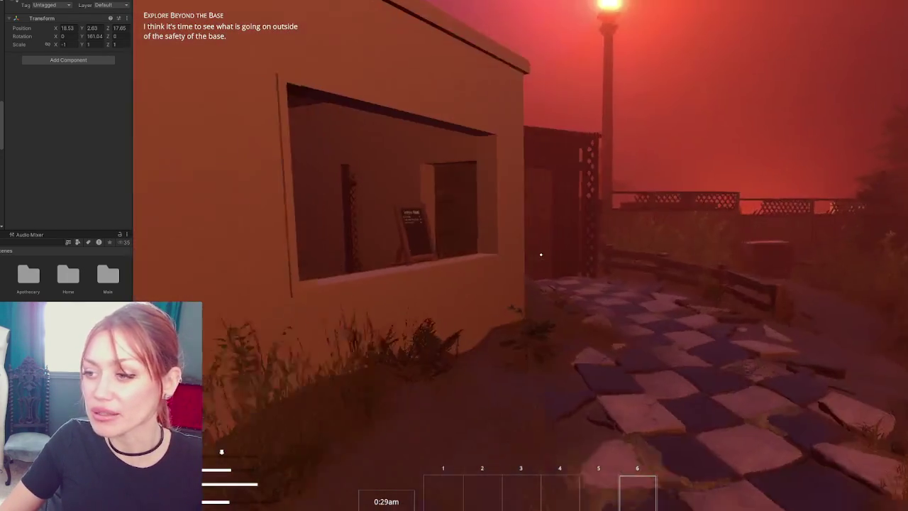
key("w")
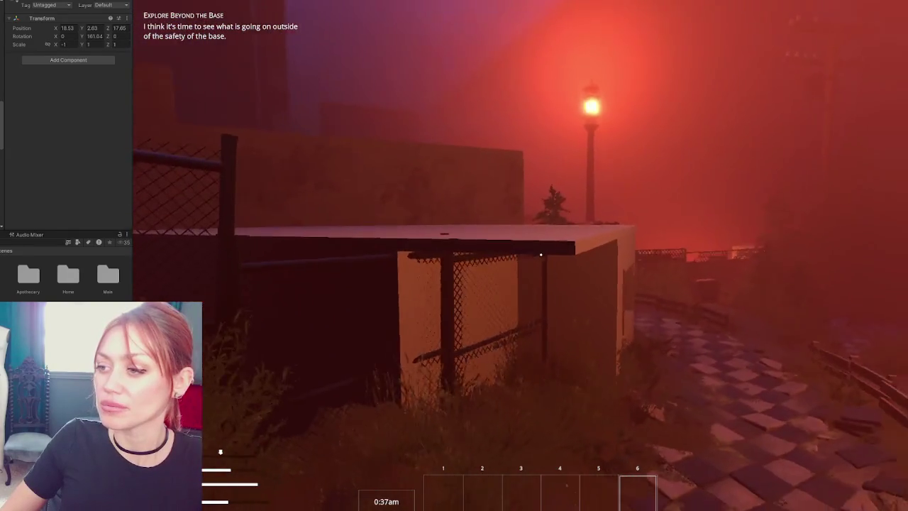
key("w")
key("w")
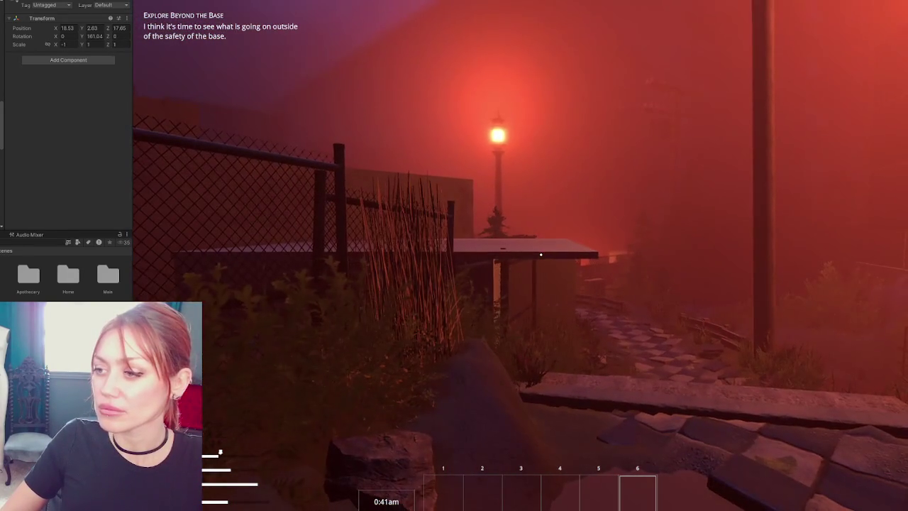
key("w")
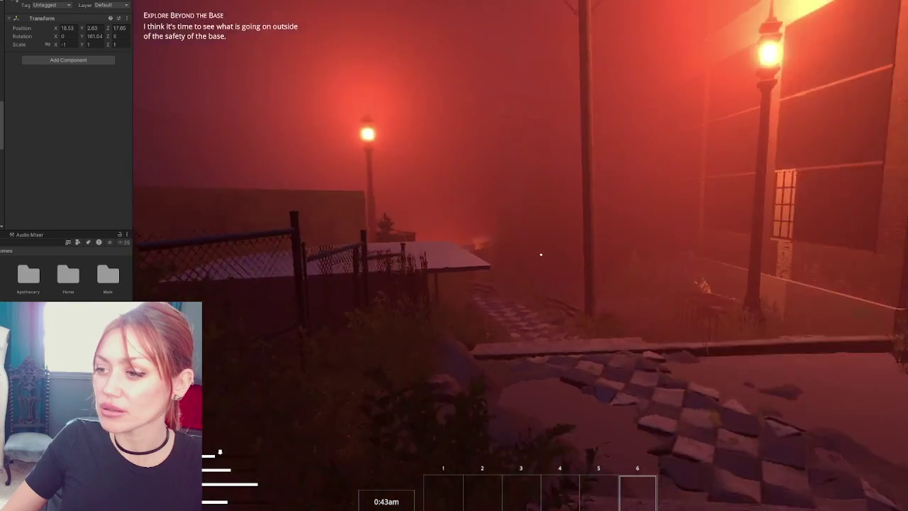
key("w")
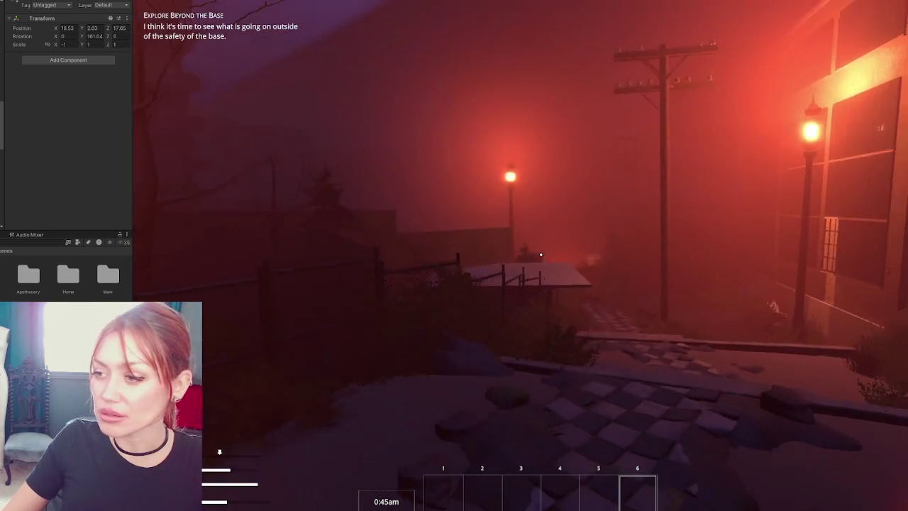
key("w")
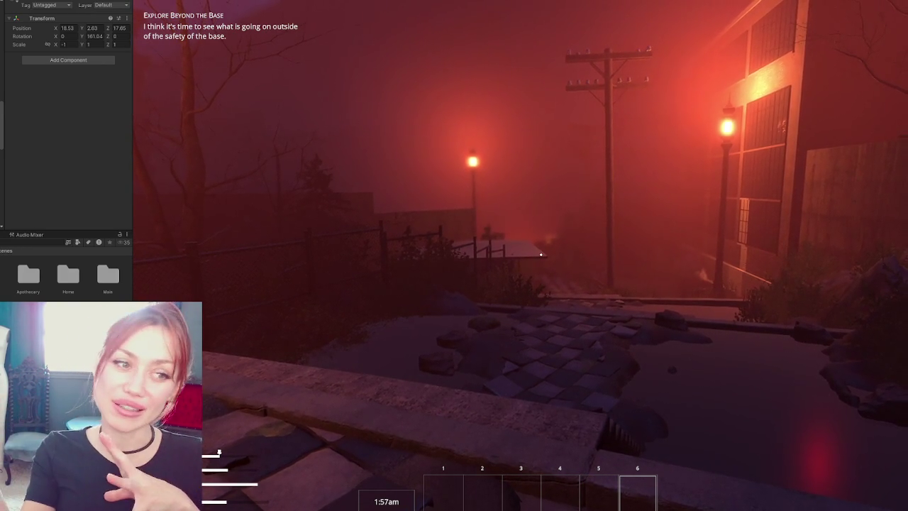
- Walk down the steps past the fence and shed toward the checkered floor
key("w")
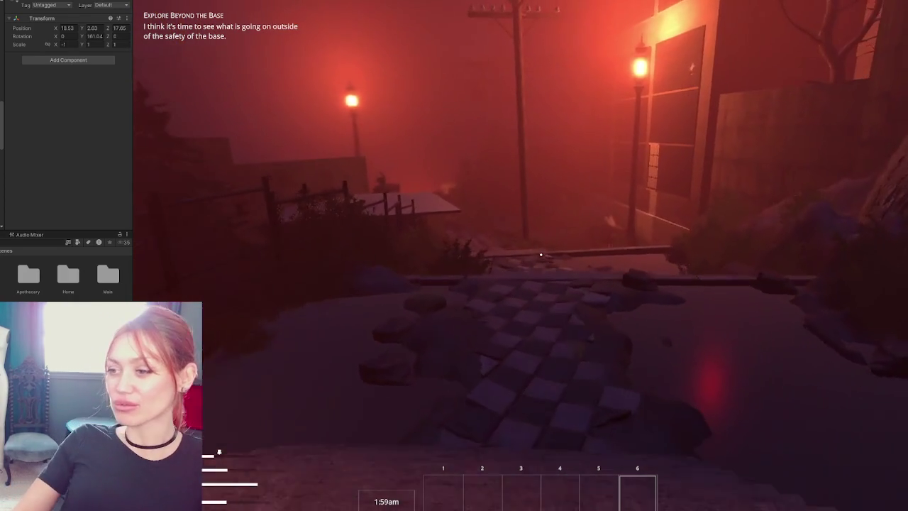
key("w")
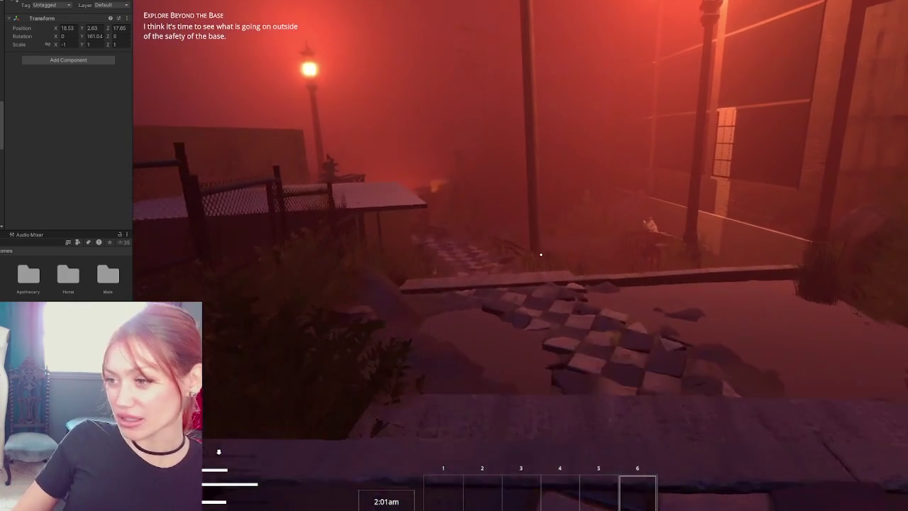
key("w")
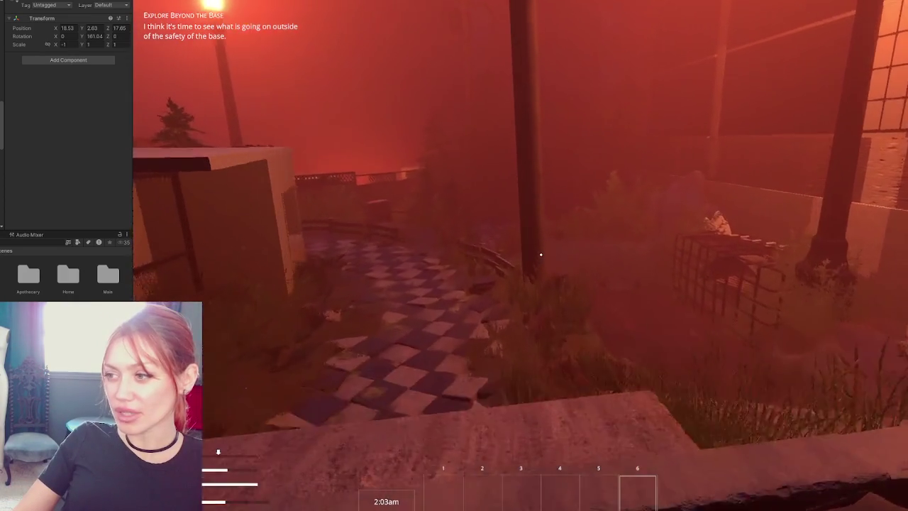
key("w")
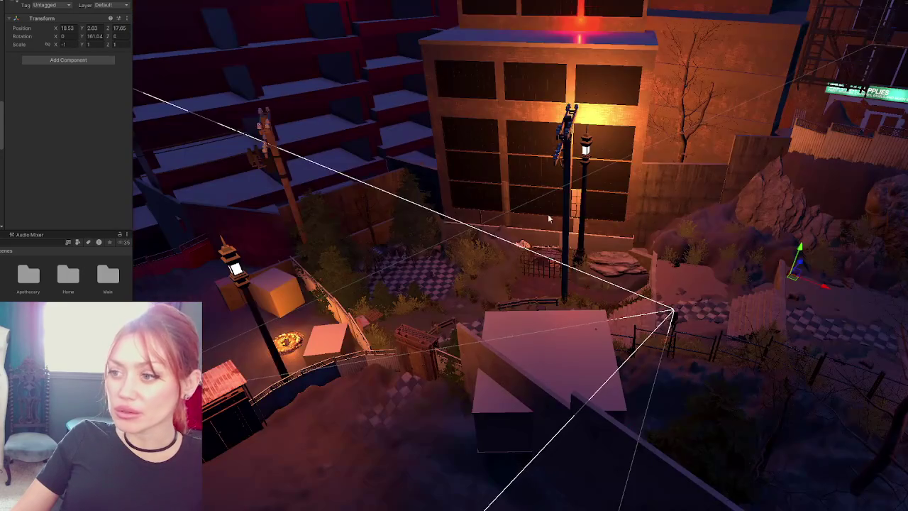
- Select pCube6, narrow it into a plank, and slide it right along the path
left_click(545, 326)
mouse_move(501, 301)
left_mouse_down()
mouse_move(567, 303)
mouse_move(529, 305)
mouse_move(508, 326)
mouse_move(517, 308)
left_mouse_up()
key("r")
key("e")
mouse_move(565, 293)
left_mouse_down()
mouse_move(614, 298)
mouse_move(642, 350)
mouse_move(638, 316)
mouse_move(647, 328)
mouse_move(603, 335)
mouse_move(602, 345)
mouse_move(670, 355)
left_mouse_up()
- Lengthen the plank to span the gap and turn it about 90° across the path
key("e")
key("r")
key("w")
mouse_move(611, 315)
left_mouse_down()
mouse_move(633, 331)
mouse_move(635, 377)
mouse_move(636, 361)
mouse_move(658, 343)
mouse_move(638, 348)
mouse_move(617, 323)
left_mouse_up()
key("e")
key("w")
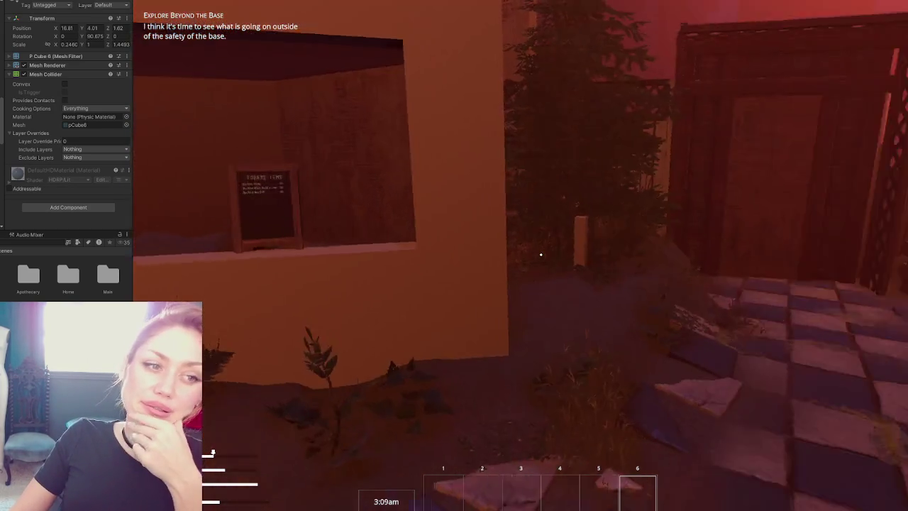
- Walk past the fenced white structure onto the walkway and over to the stone staircases
key("w")
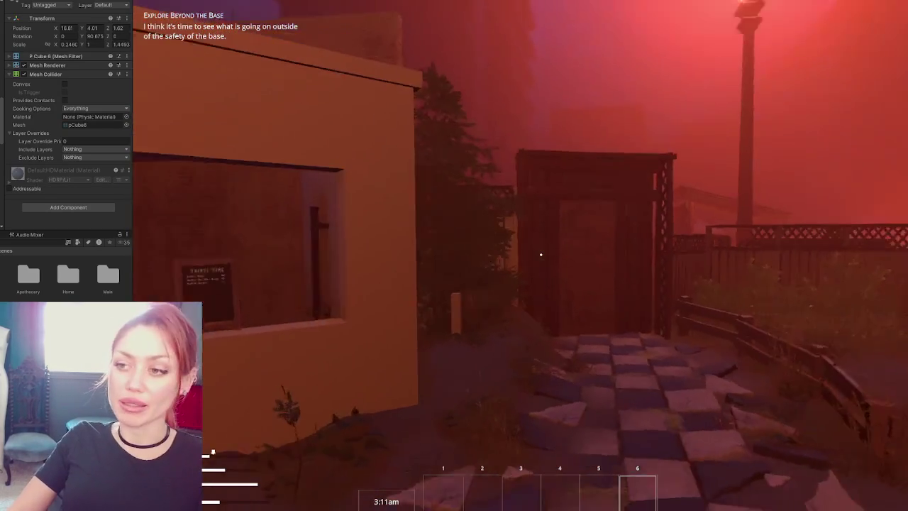
key("w")
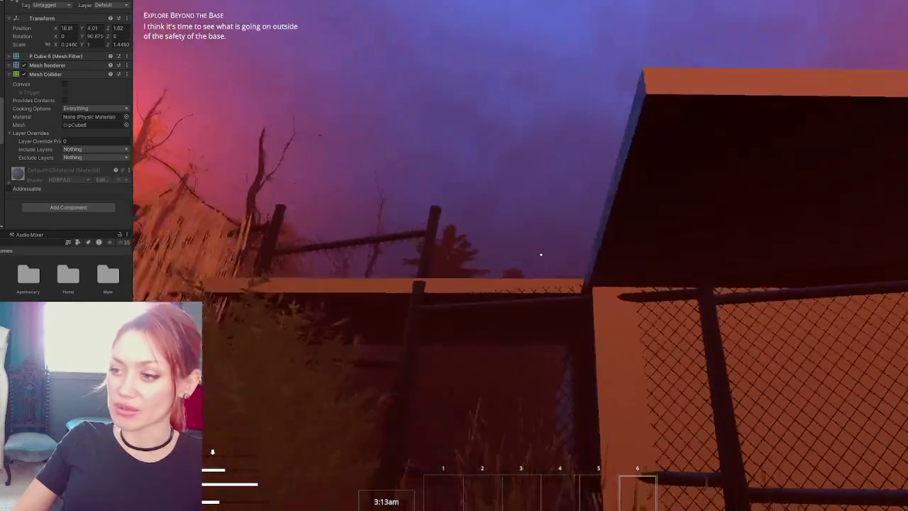
key("w")
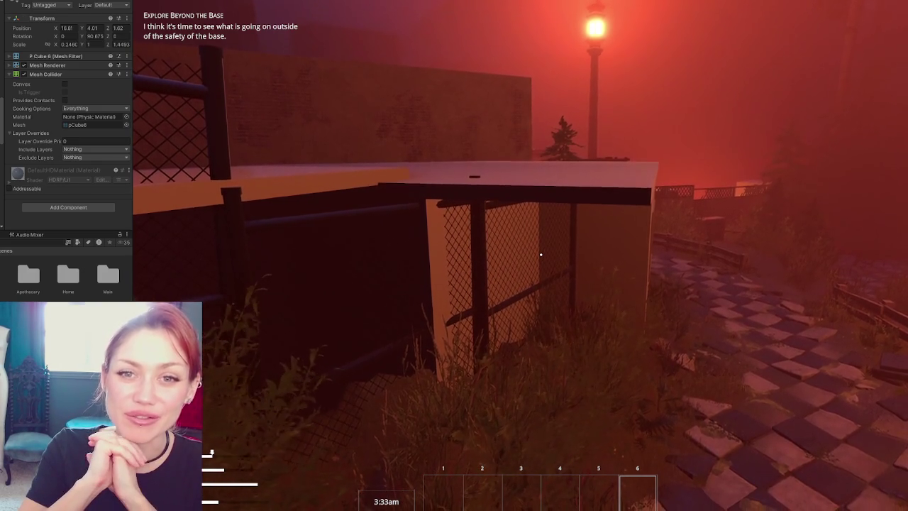
key("w")
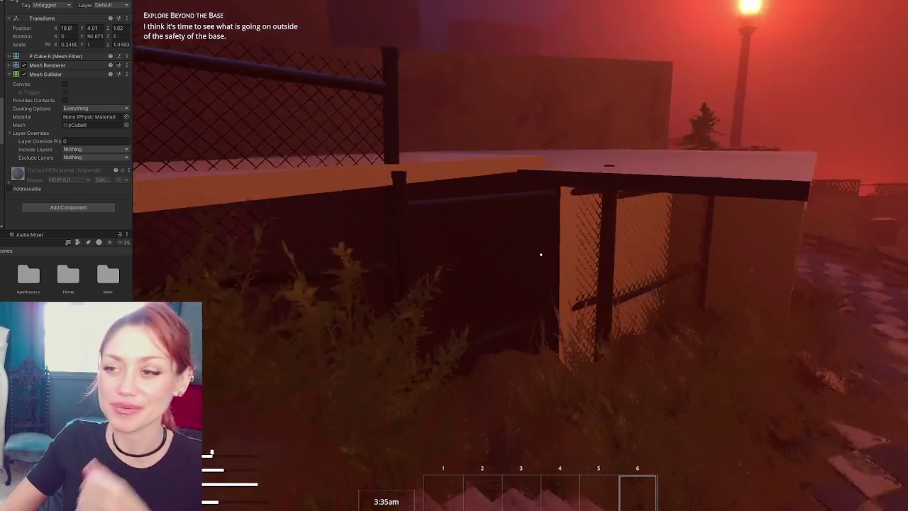
key("w")
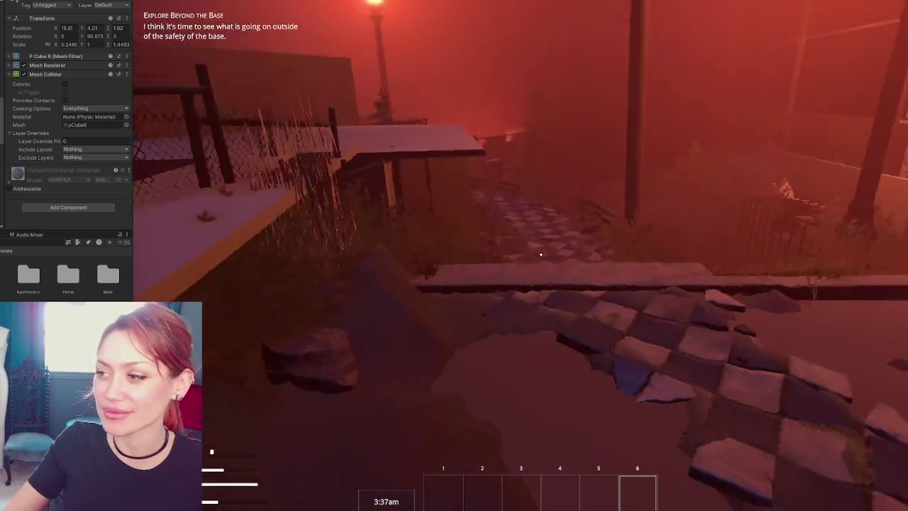
key("w")
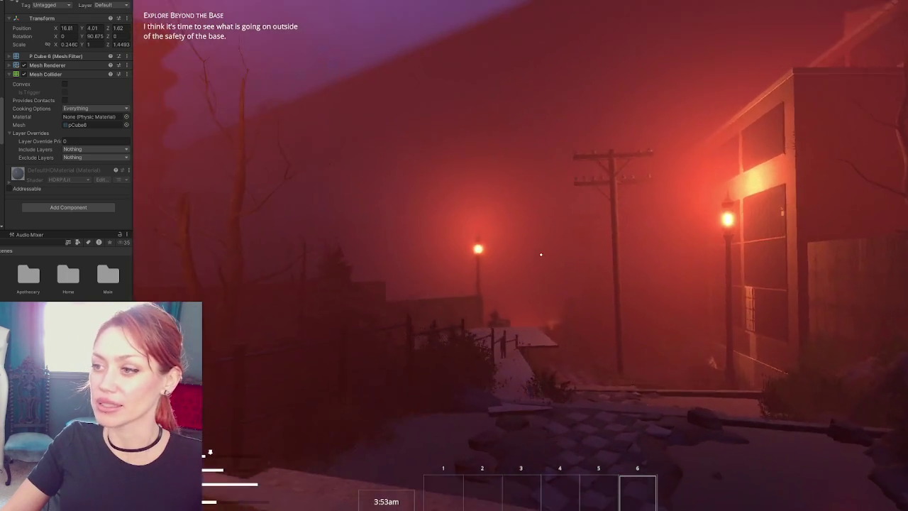
- Walk down the fenced path toward the lit building
key("w")
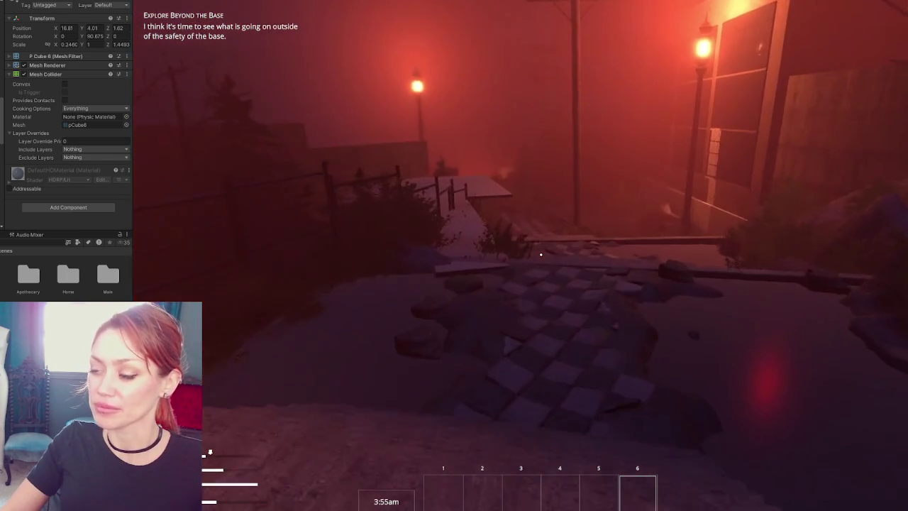
key("w")
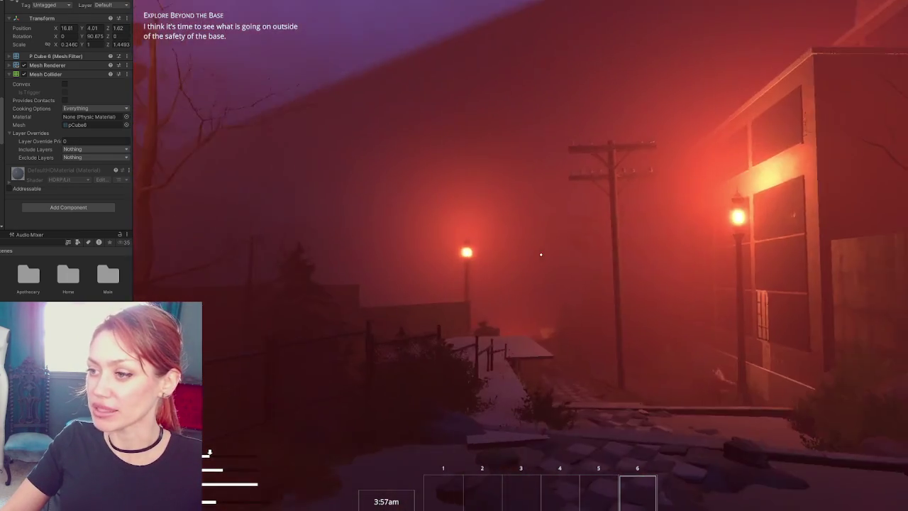
key("w")
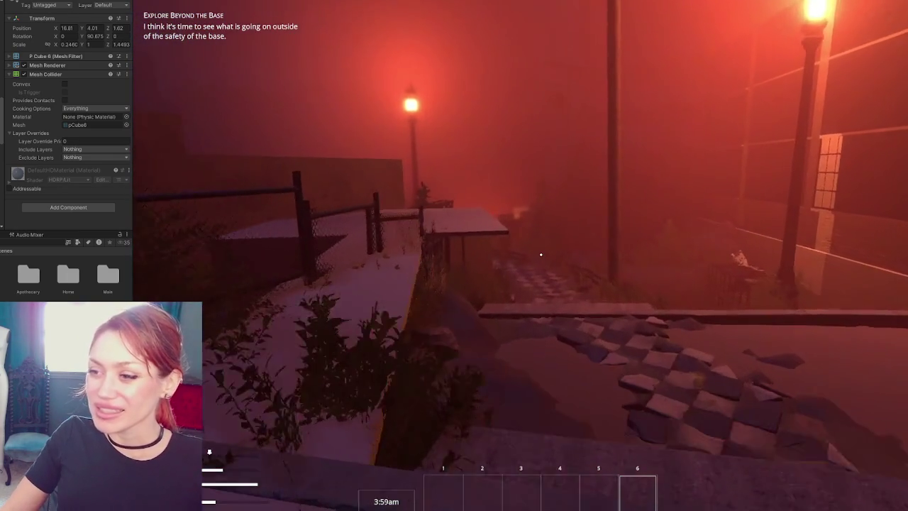
key("w")
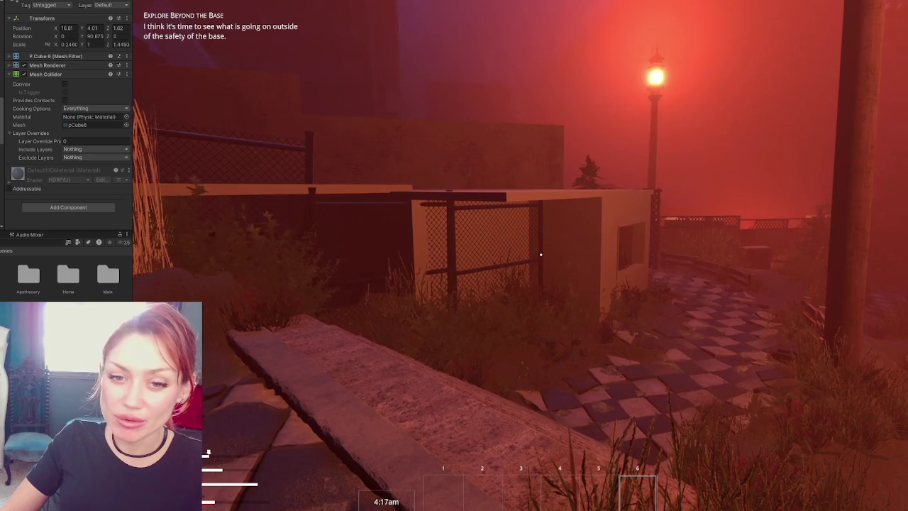
- Cross the plank toward the stairway, look around, and step back so the plank is ahead
key("w")
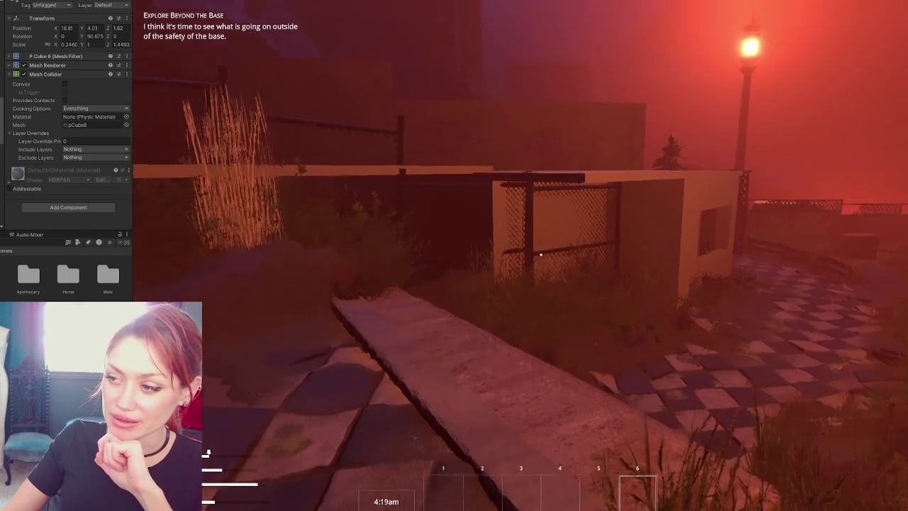
key("w")
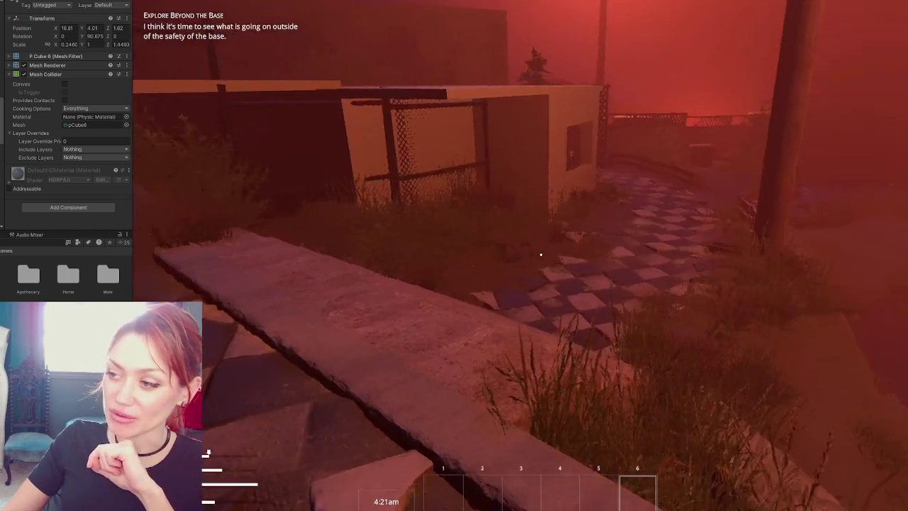
key("w")
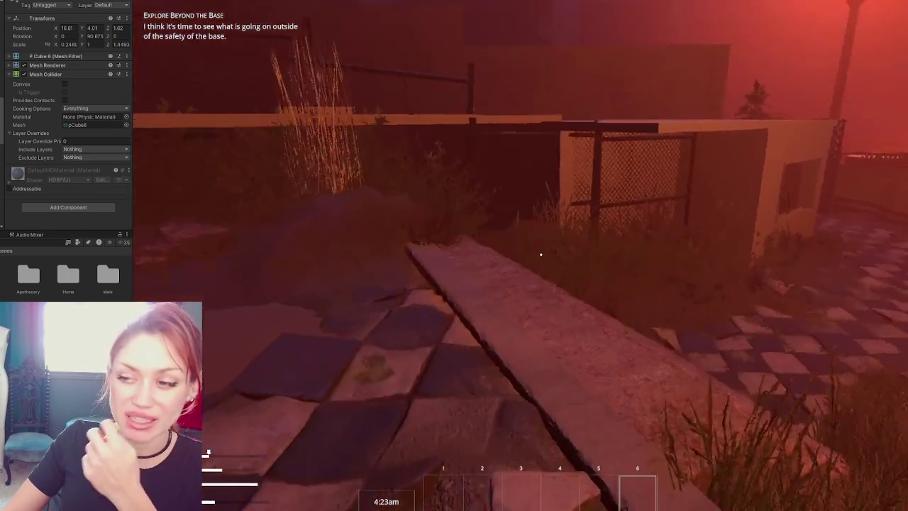
key("w")
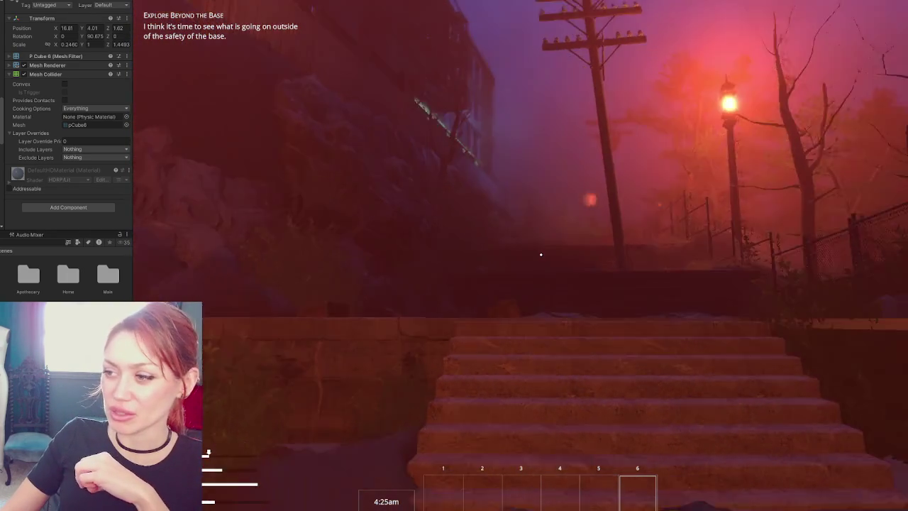
key("w")
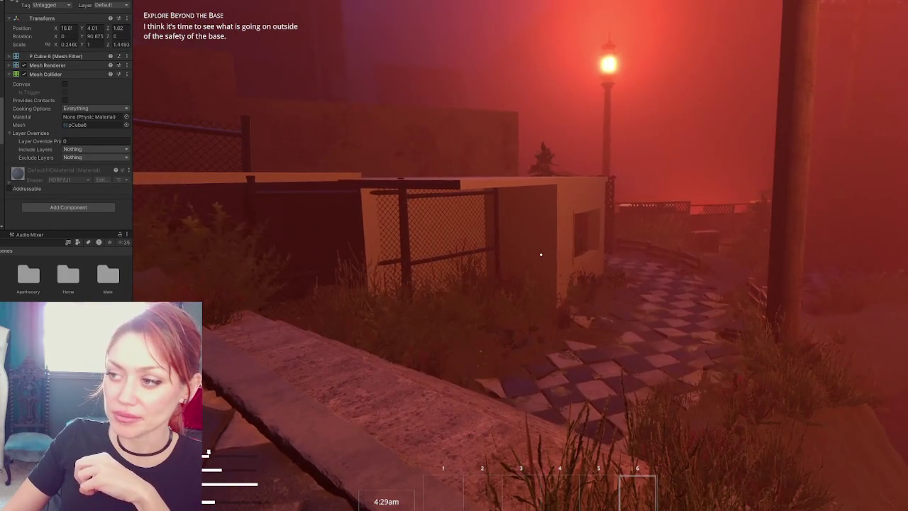
key("s")
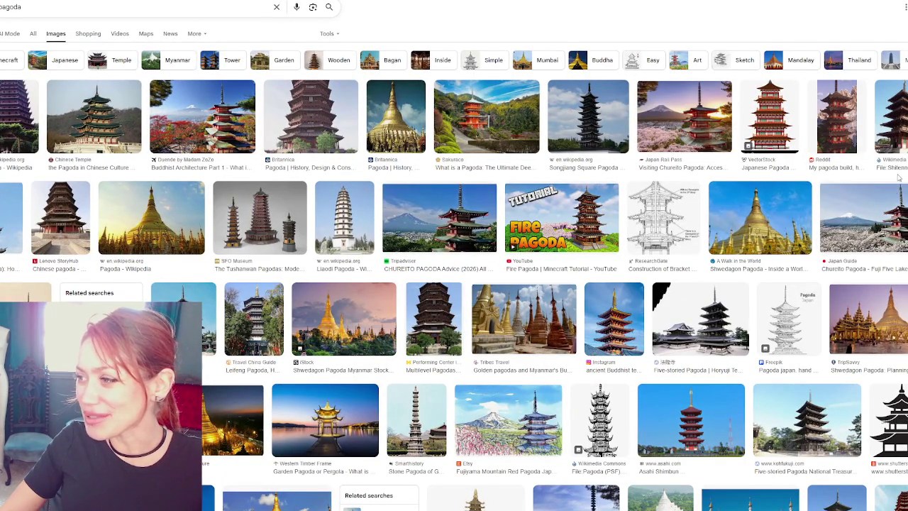
- Show Google image results for 'pergola', scroll through more designs, then pause the game
scroll(365, 64, "down", 2)
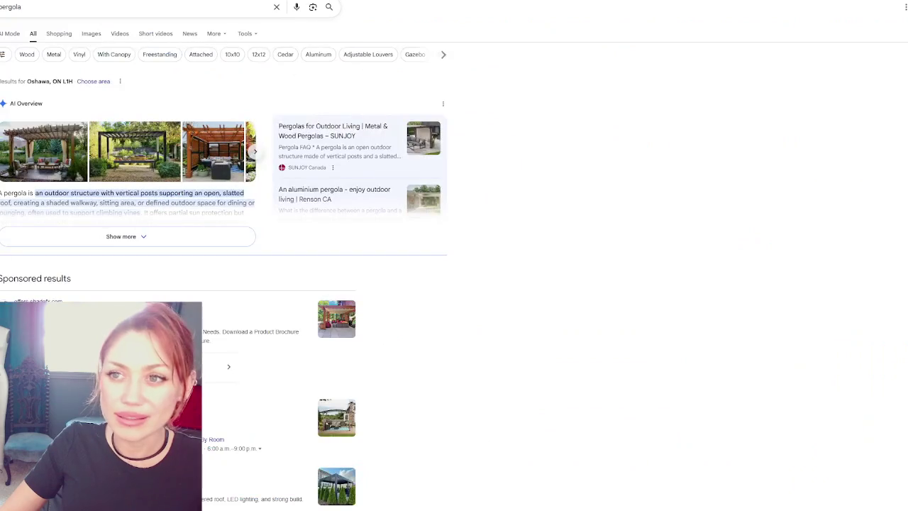
left_click(91, 35)
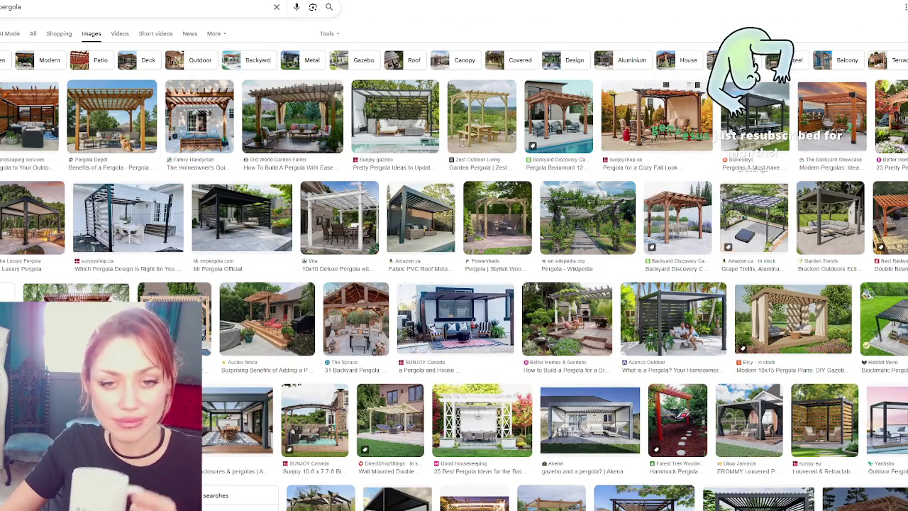
scroll(76, 237, "down", 2)
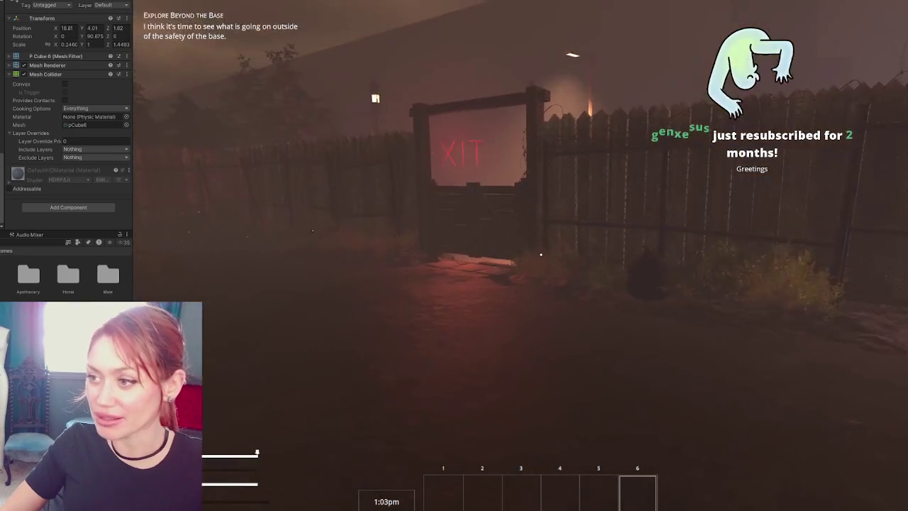
key("Escape")
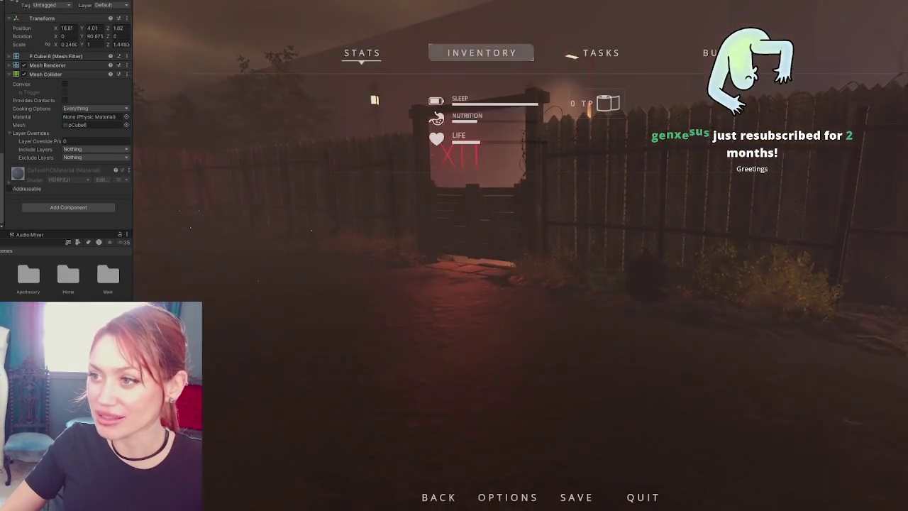
- Resume the game from the pause menu, then pause it again
key("Escape")
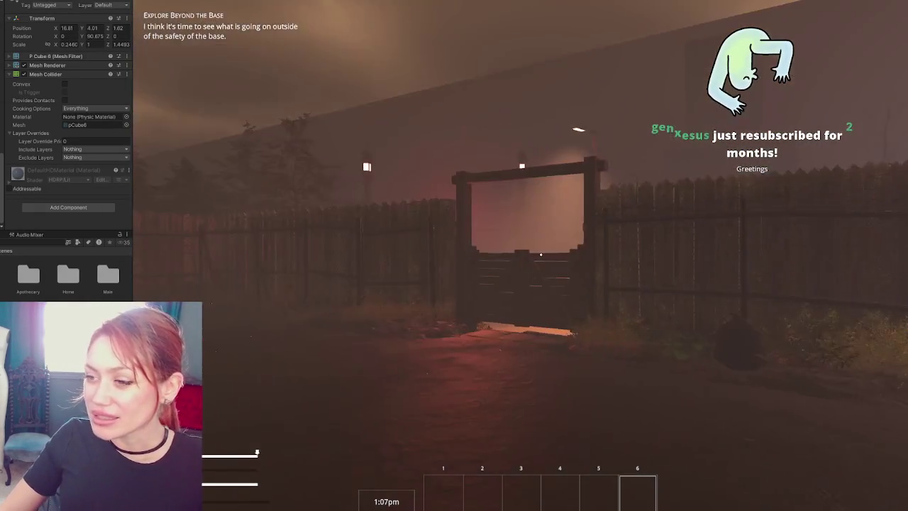
key("Escape")
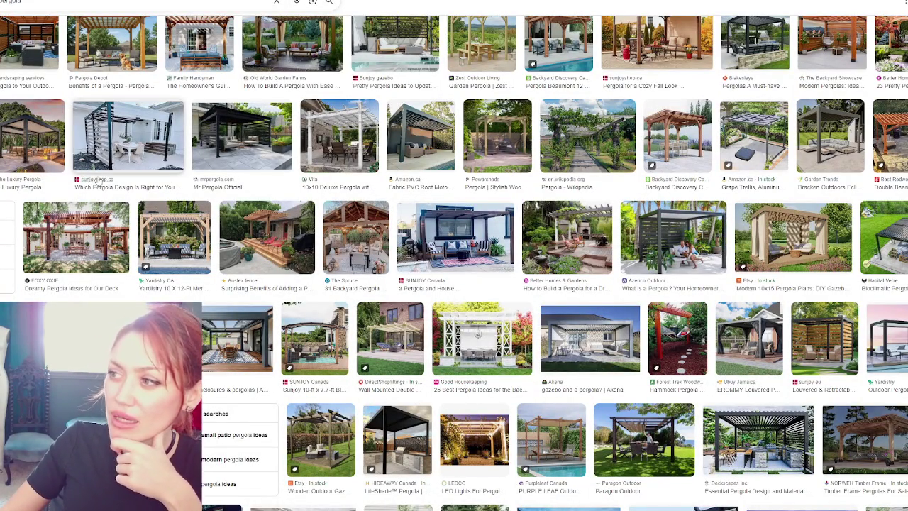
- Preview the dark modern pergola, scroll on, and open the HGTV green-curtain pergola and its options
left_click(261, 150)
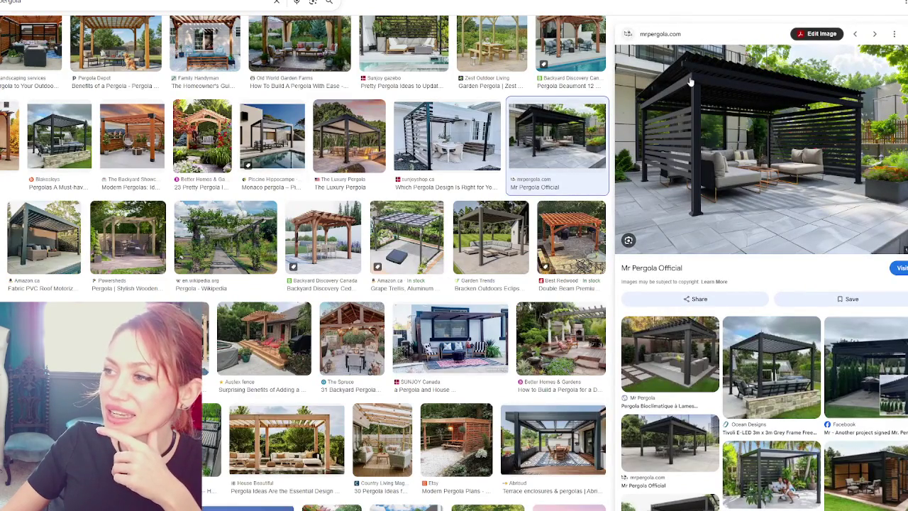
scroll(773, 106, "down", 1)
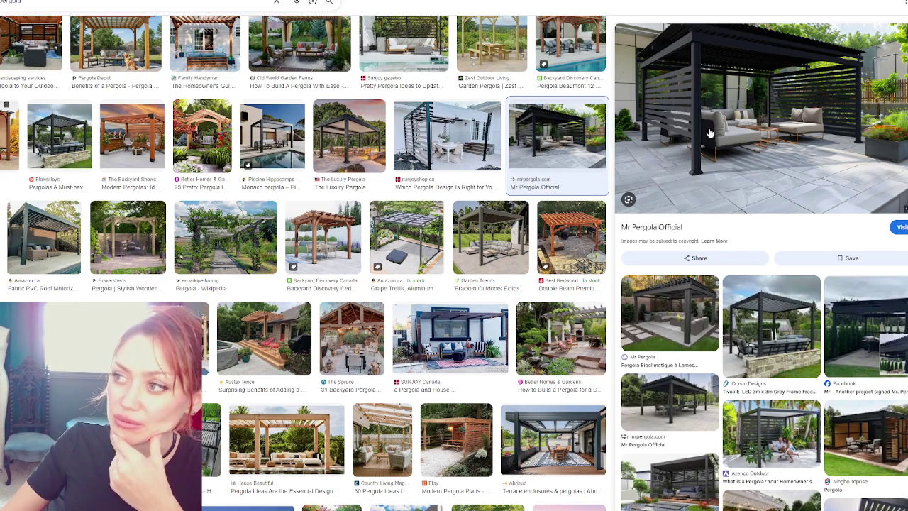
scroll(416, 183, "down", 1)
scroll(416, 183, "down", 2)
scroll(341, 160, "down", 2)
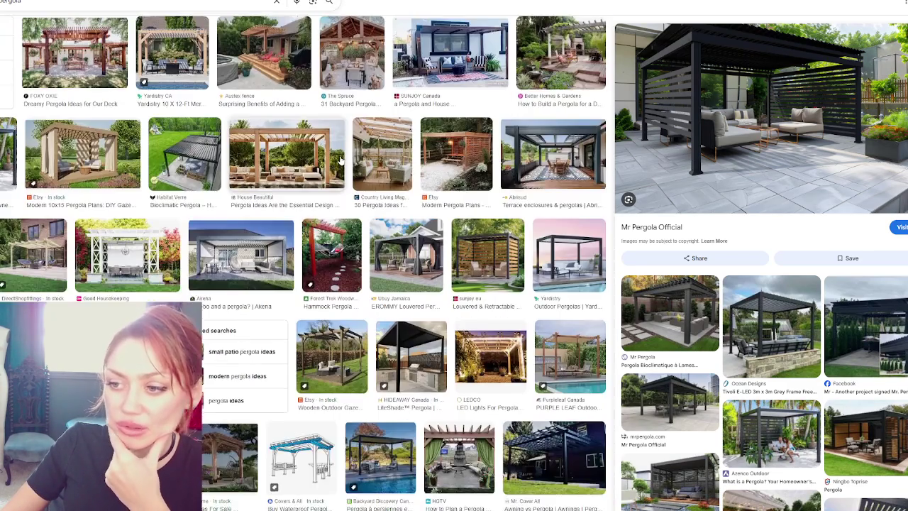
scroll(341, 161, "down", 2)
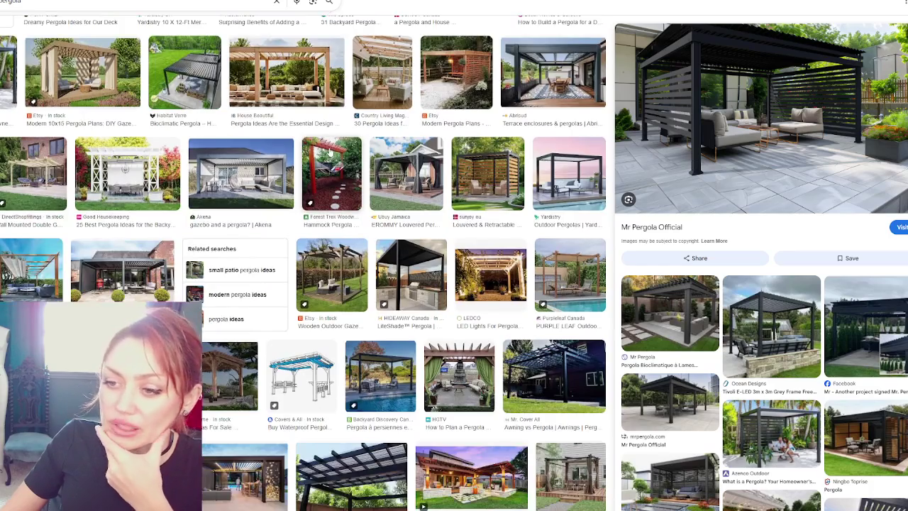
scroll(345, 149, "down", 1)
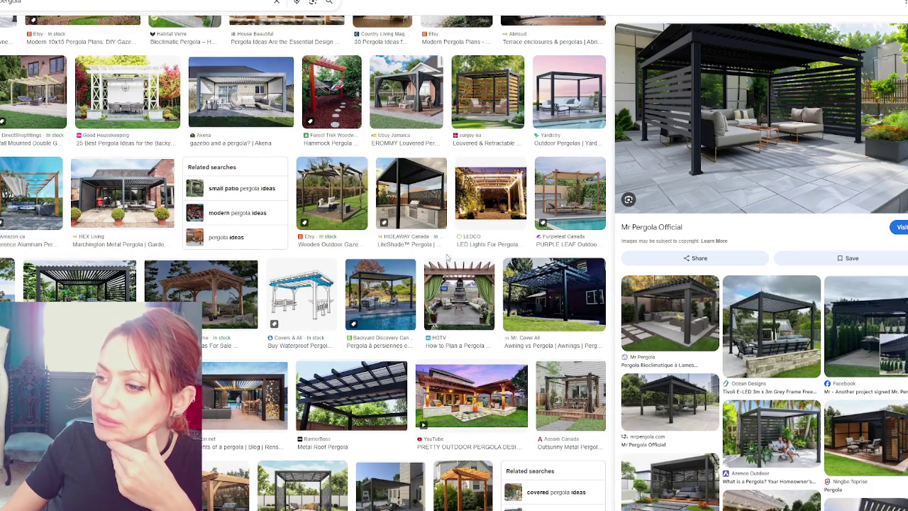
left_click(459, 295)
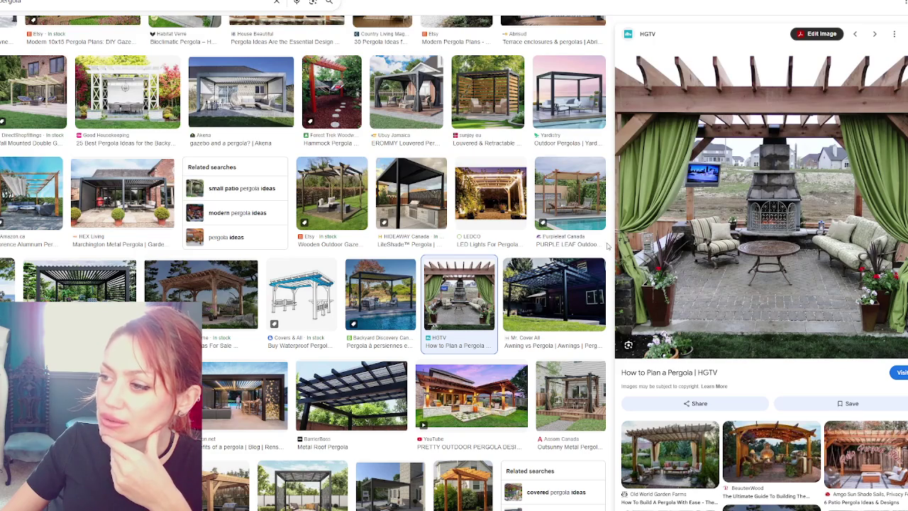
right_click(762, 238)
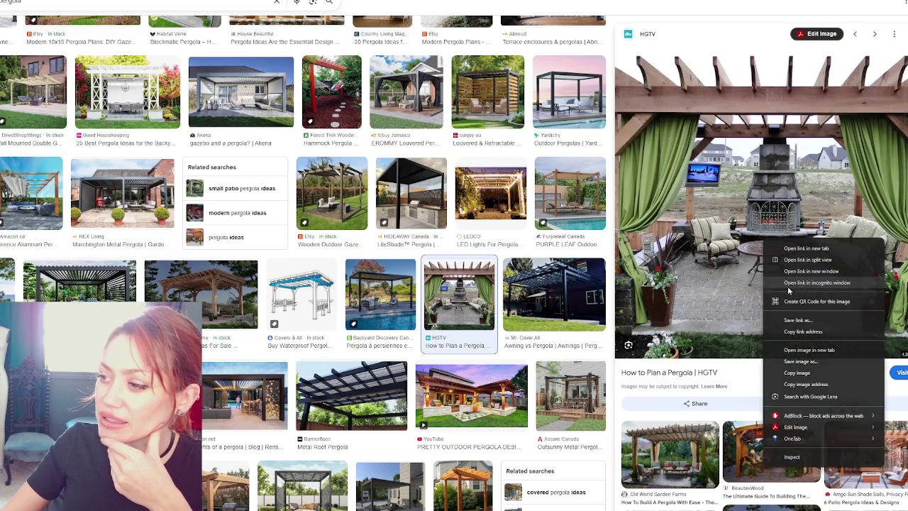
- Open the full-size HGTV pergola photo from Google Images in a new browser tab
left_click(809, 359)
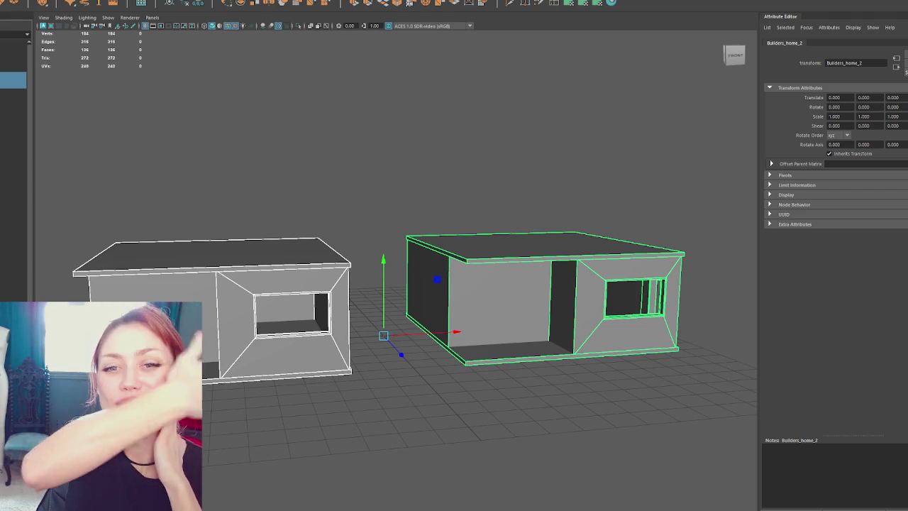
- Bring the Chrome window with the pergola reference photo back over the Maya viewport
key("alt+Tab")
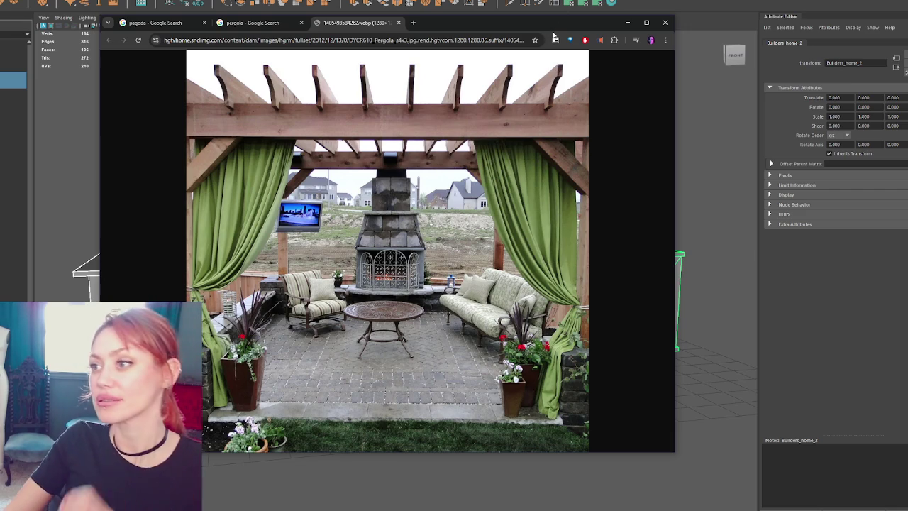
- Compare the pergola photo against the Maya house models, shift the browser left, then minimize it
left_click(627, 22)
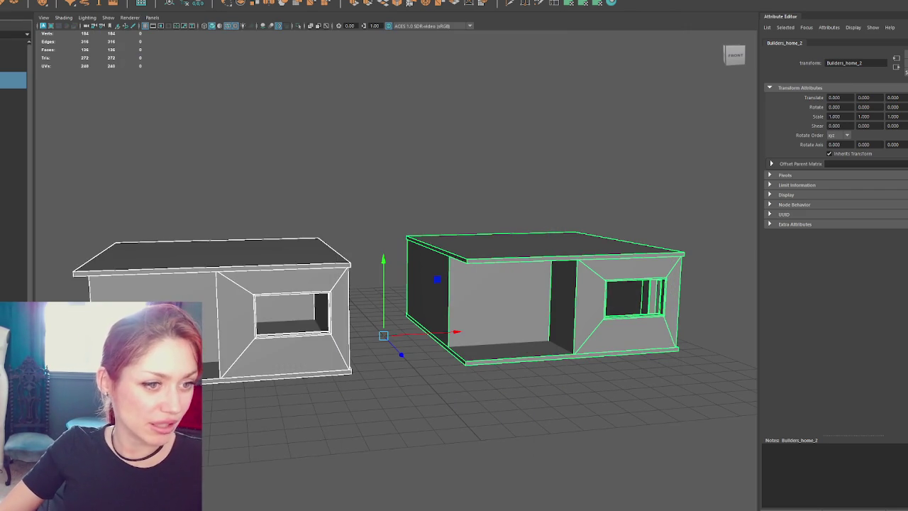
key("alt+Tab")
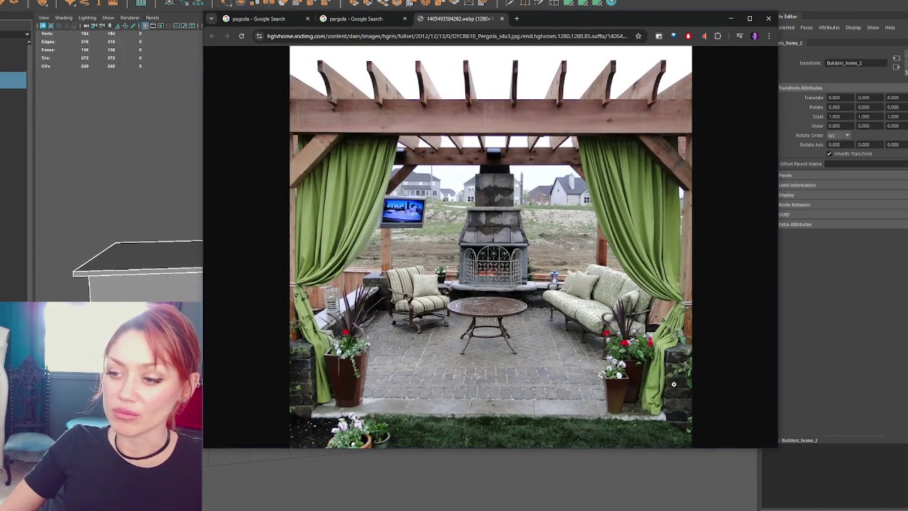
left_click_drag(612, 24, 526, 8)
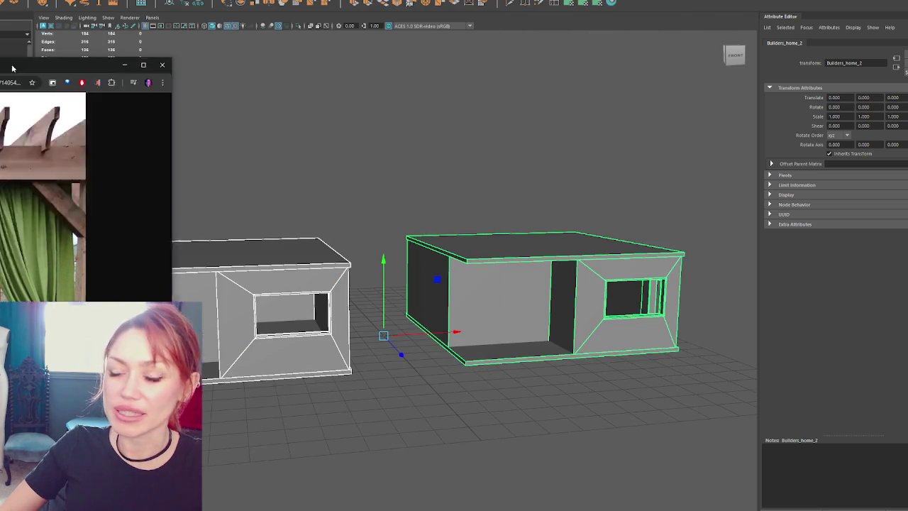
left_click(645, 3)
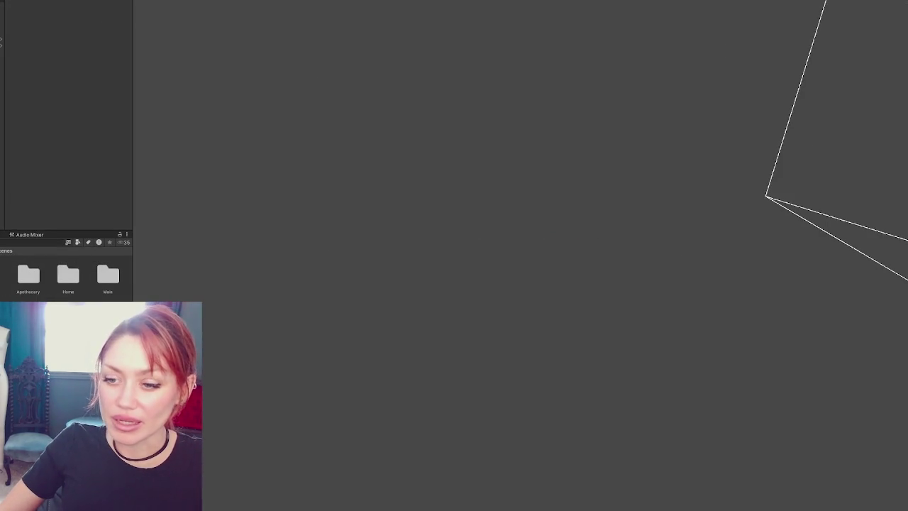
- Add two level scenes additively, then orbit to the stairs and frame the booth window
right_click(3, 199)
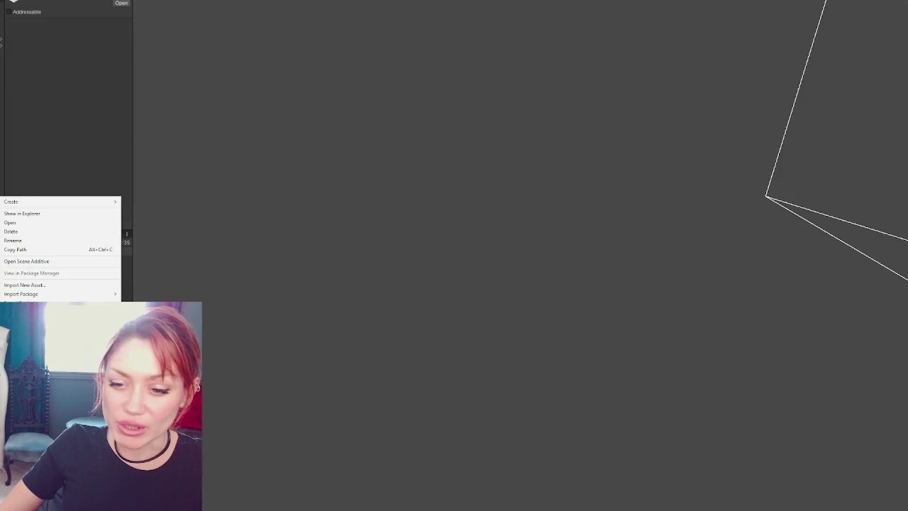
left_click(71, 260)
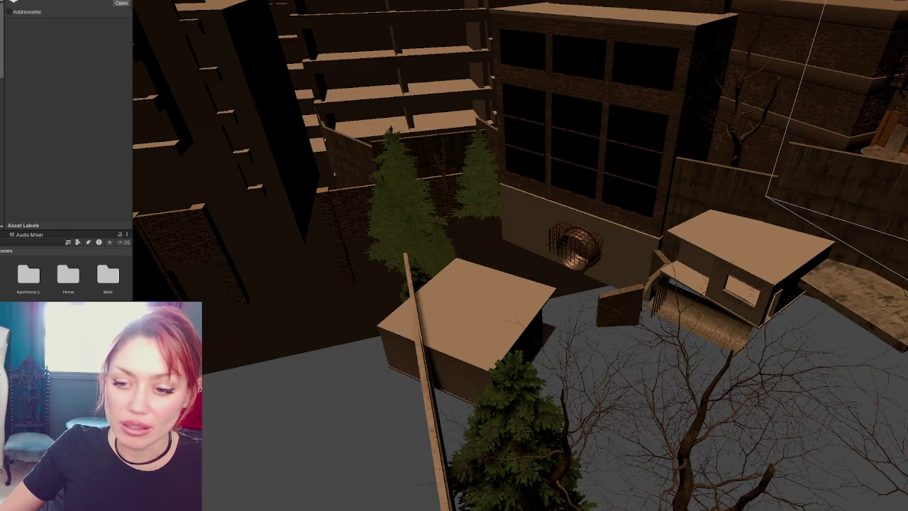
right_click(75, 193)
left_click(146, 256)
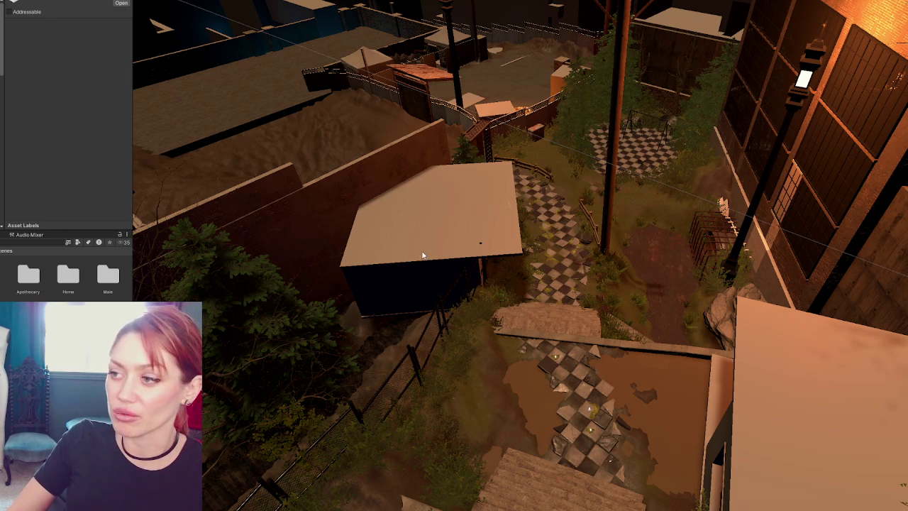
mouse_move(439, 310)
left_mouse_down()
mouse_move(466, 239)
mouse_move(541, 233)
mouse_move(589, 242)
left_mouse_up()
key("f")
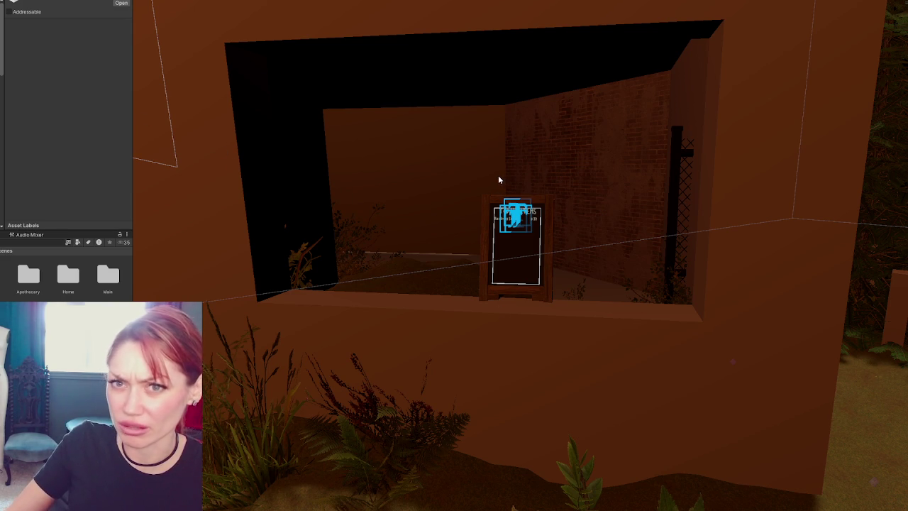
- Zoom out and orbit to show the whole orange booth beside the stairs and fence
scroll(498, 180, "down", 3)
mouse_move(471, 364)
left_mouse_down()
mouse_move(532, 189)
mouse_move(492, 277)
mouse_move(555, 258)
mouse_move(419, 186)
mouse_move(442, 196)
mouse_move(556, 200)
mouse_move(537, 203)
mouse_move(547, 217)
left_mouse_up()
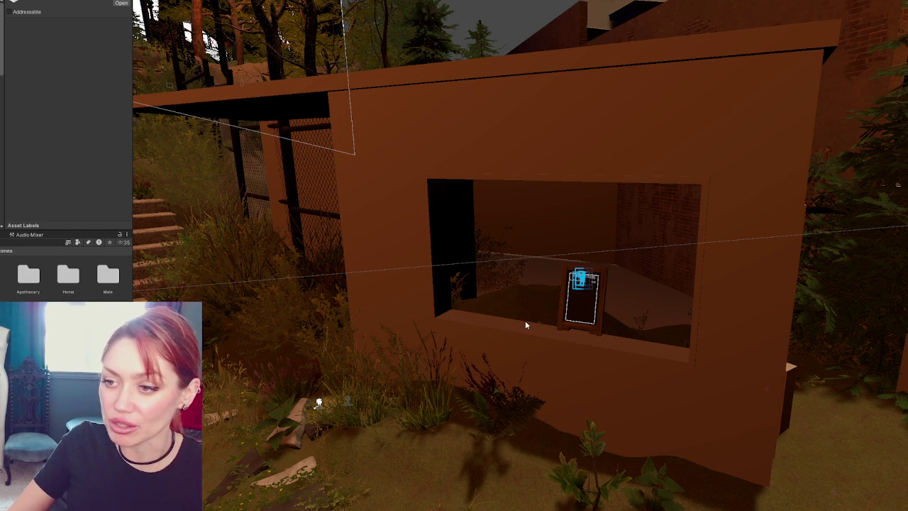
scroll(533, 309, "down", 5)
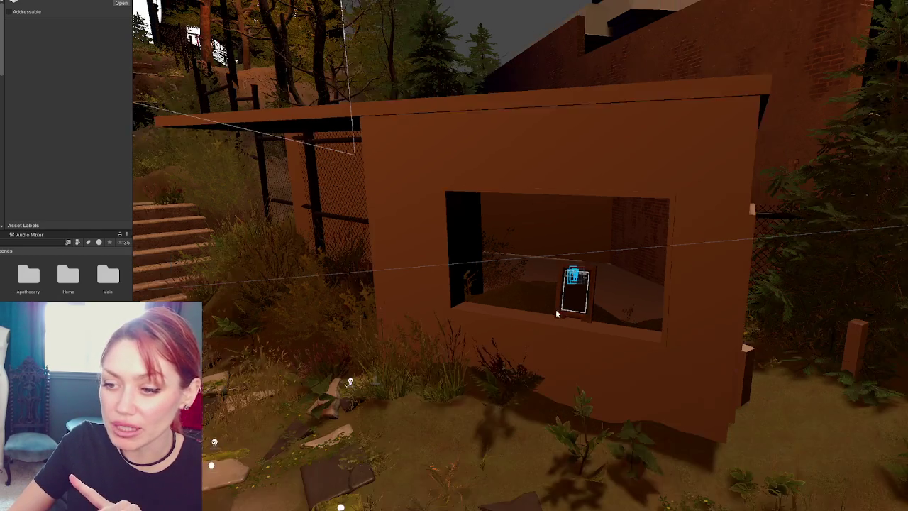
scroll(559, 312, "down", 1)
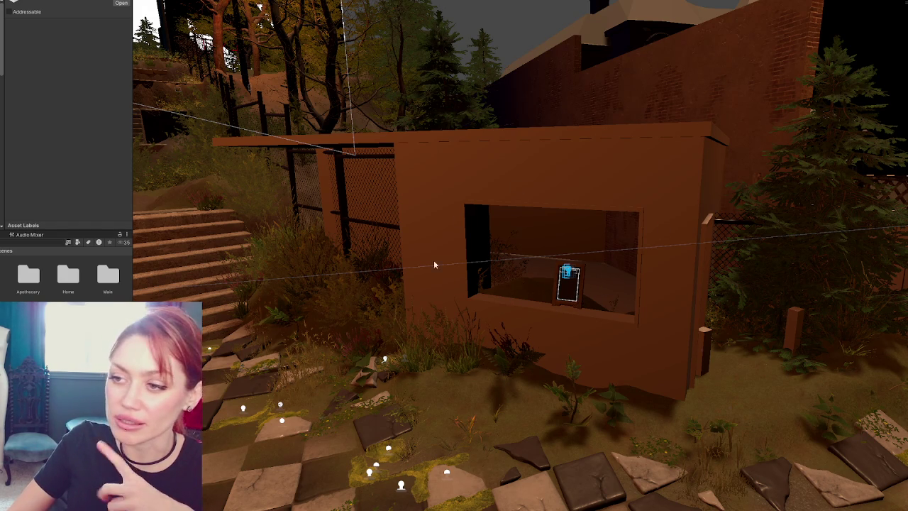
key("w")
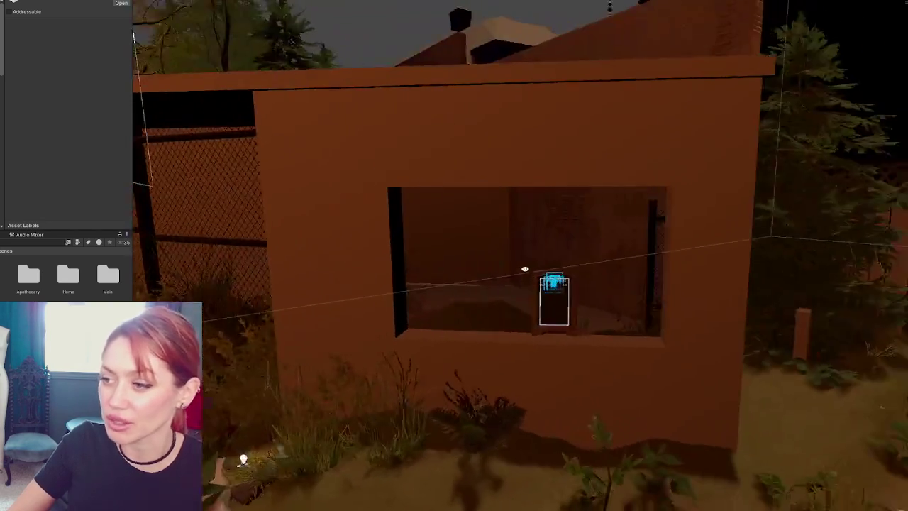
mouse_move(525, 269)
left_mouse_down()
mouse_move(496, 277)
mouse_move(646, 290)
mouse_move(734, 190)
mouse_move(681, 193)
mouse_move(719, 190)
mouse_move(667, 210)
left_mouse_up()
left_click_drag(824, 220, 266, 299)
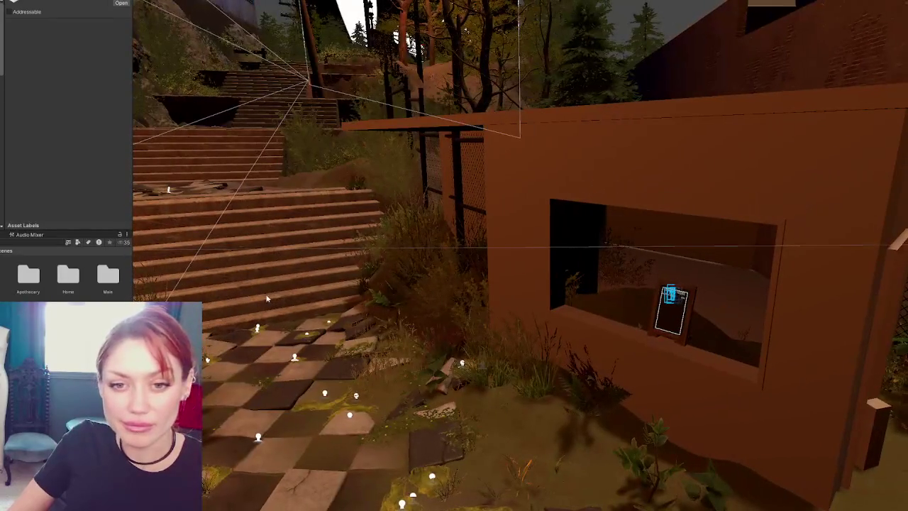
left_click_drag(596, 319, 534, 293)
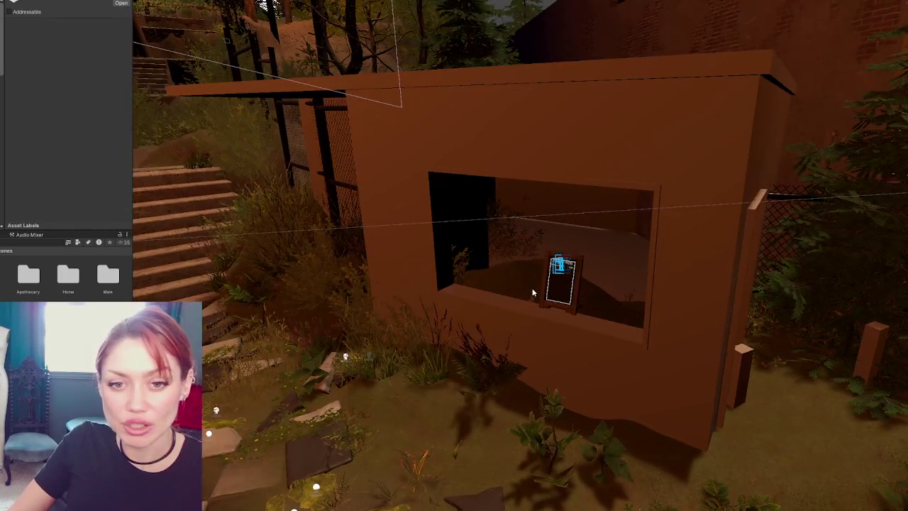
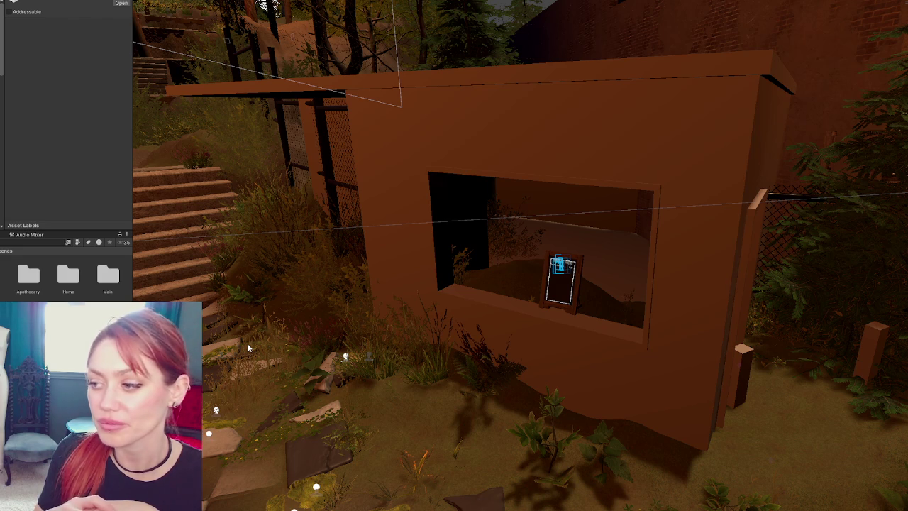
- Fly the Unity Scene camera around the brown placeholder hut, then switch back to Maya
mouse_move(249, 347)
left_mouse_down()
mouse_move(454, 196)
mouse_move(577, 197)
mouse_move(469, 338)
mouse_move(329, 252)
mouse_move(566, 288)
left_mouse_up()
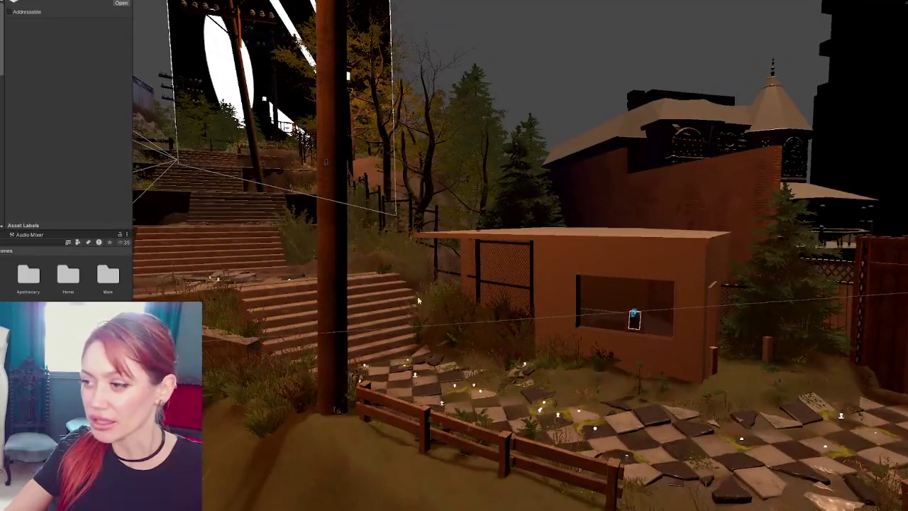
scroll(566, 288, "up", 1)
scroll(566, 288, "up", 1)
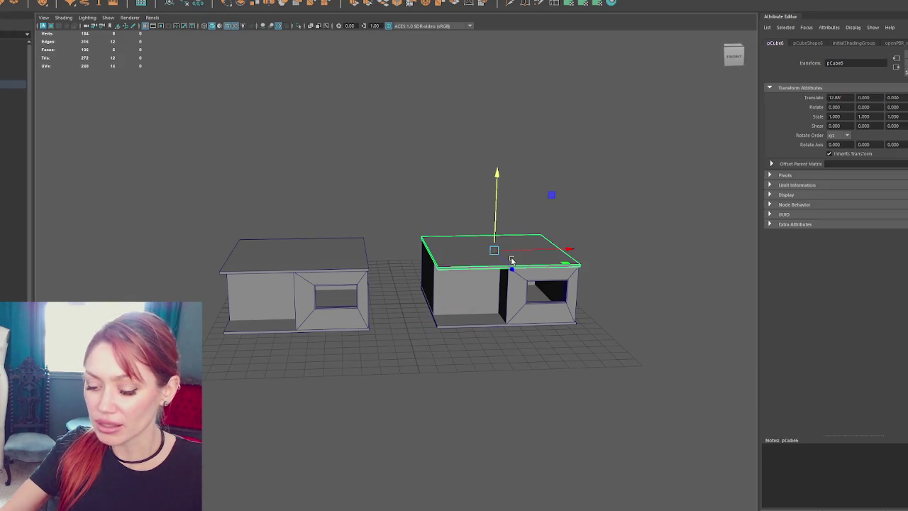
- Delete the extra roof slab and the second house
key("Delete")
left_click(7, 85)
key("Delete")
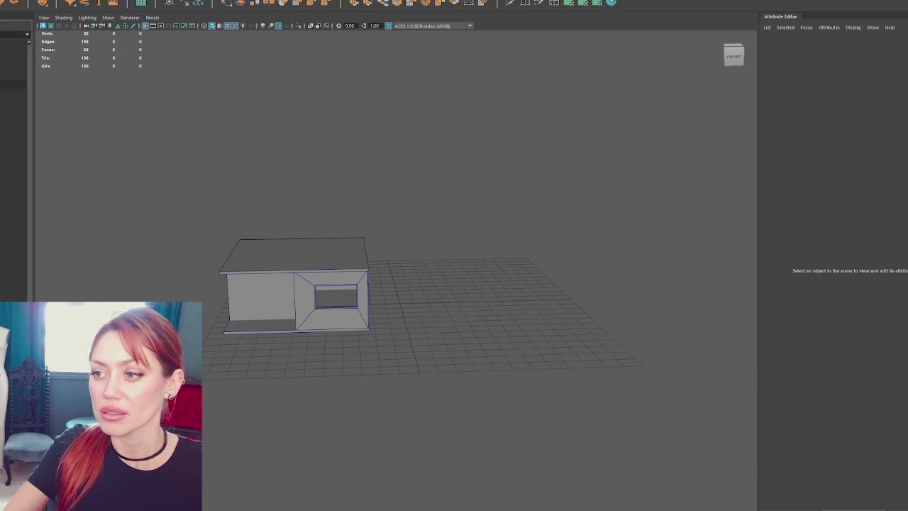
- Create a polygon cube and scale it into a tall, thin pillar
left_click(242, 2)
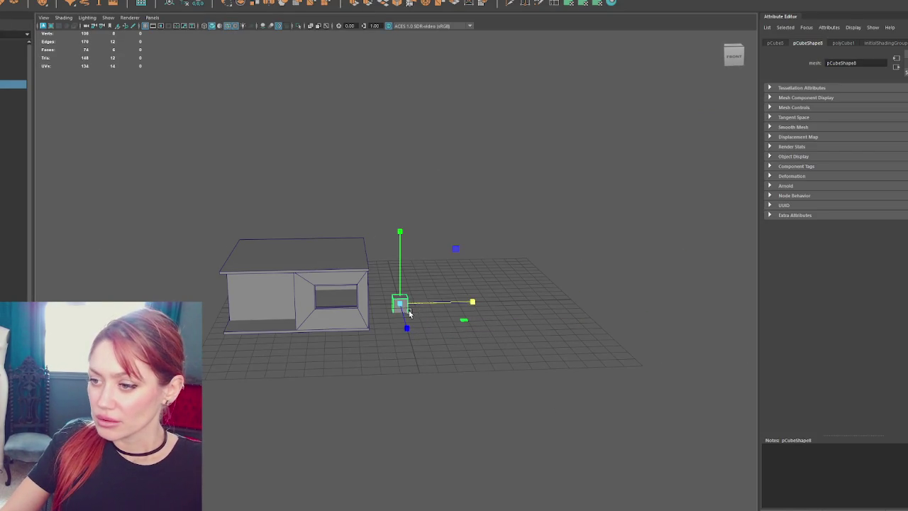
key("f")
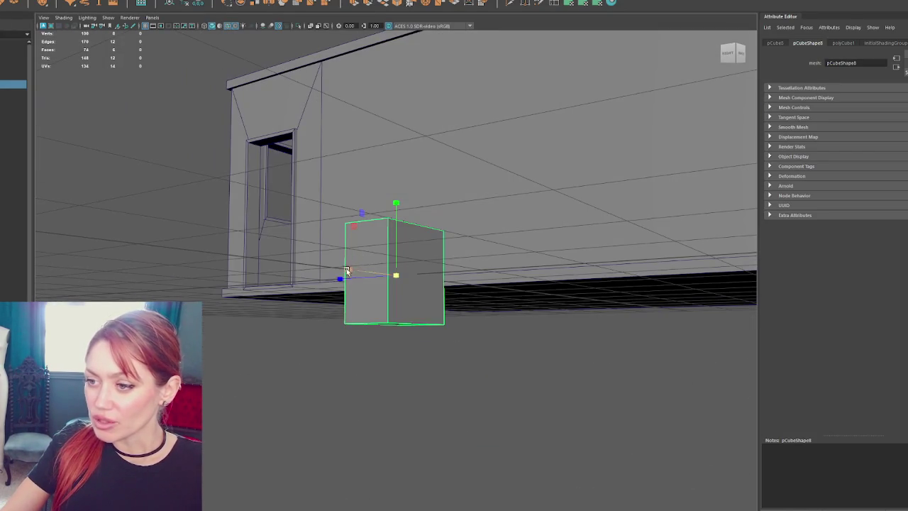
mouse_move(347, 270)
left_mouse_down()
mouse_move(488, 304)
mouse_move(395, 276)
mouse_move(399, 284)
mouse_move(389, 24)
left_mouse_up()
key("w")
scroll(383, 135, "down", 5)
mouse_move(392, 218)
left_mouse_down()
mouse_move(409, 146)
mouse_move(398, 163)
left_mouse_up()
scroll(382, 213, "up", 5)
left_click_drag(385, 239, 390, 210)
left_click_drag(436, 277, 419, 280)
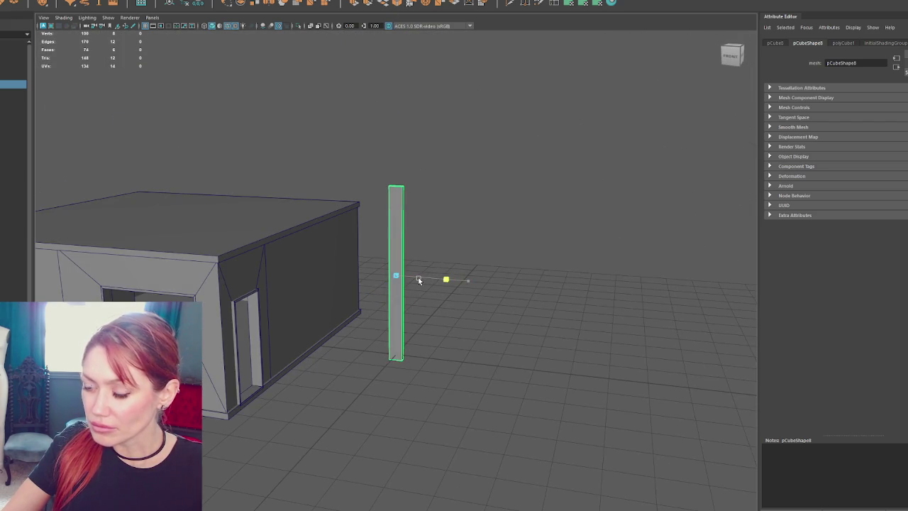
scroll(418, 280, "up", 5)
mouse_move(482, 257)
left_mouse_down()
mouse_move(390, 264)
mouse_move(361, 278)
mouse_move(466, 260)
mouse_move(391, 284)
mouse_move(361, 272)
mouse_move(566, 149)
left_mouse_up()
scroll(398, 267, "down", 5)
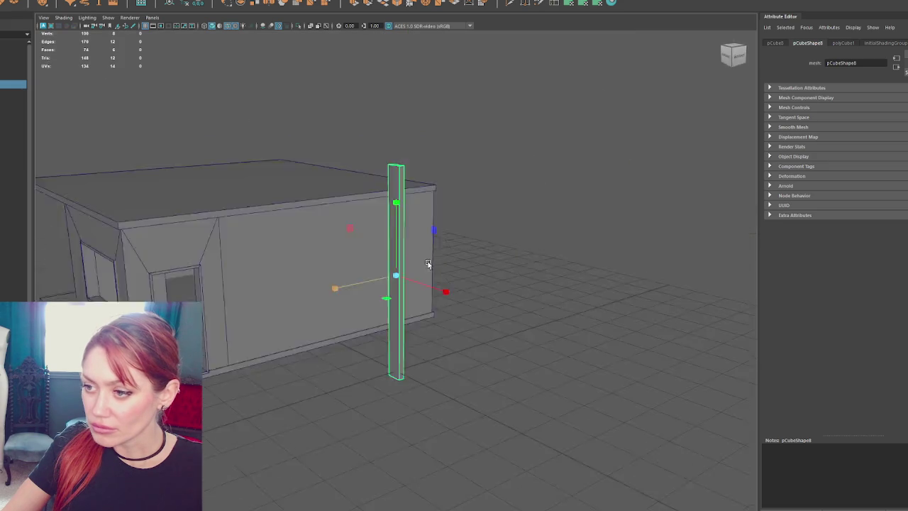
- Bevel the pillar's edges with the fraction reduced from 0.5 to 0.2
left_click(362, 272)
left_click(566, 149)
left_click(396, 186)
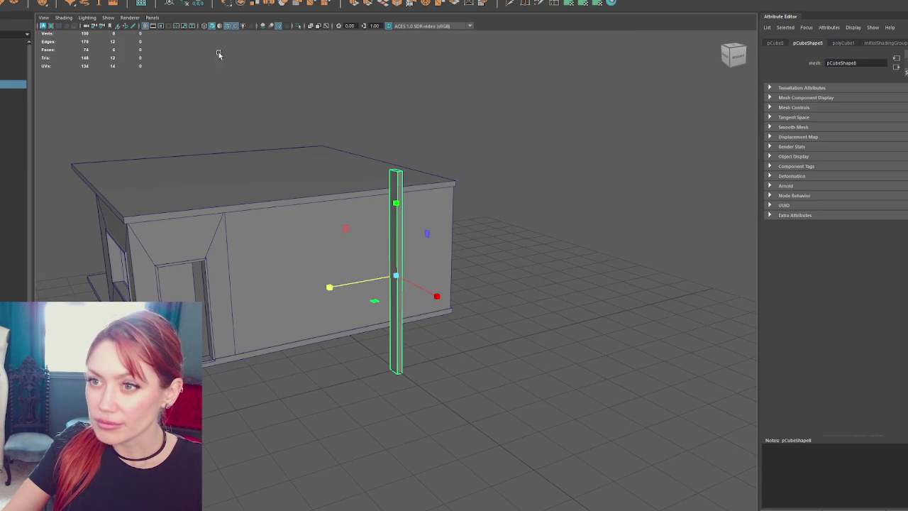
key("ctrl+b")
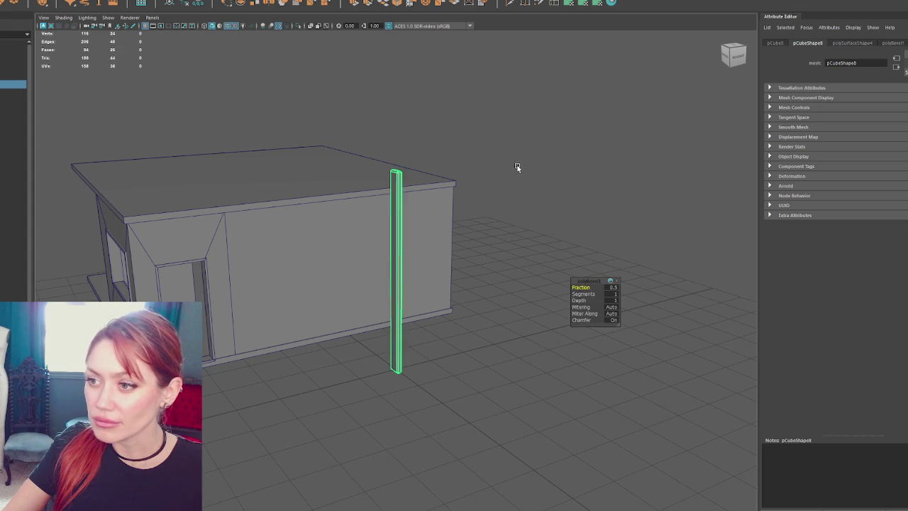
key("f")
left_click_drag(586, 288, 582, 288)
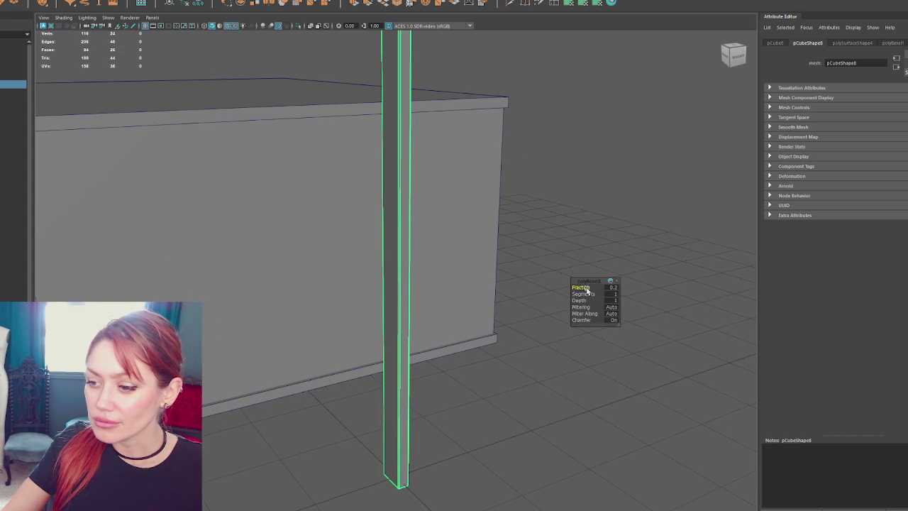
scroll(462, 306, "down", 5)
mouse_move(462, 306)
left_mouse_down()
mouse_move(532, 304)
mouse_move(356, 267)
left_mouse_up()
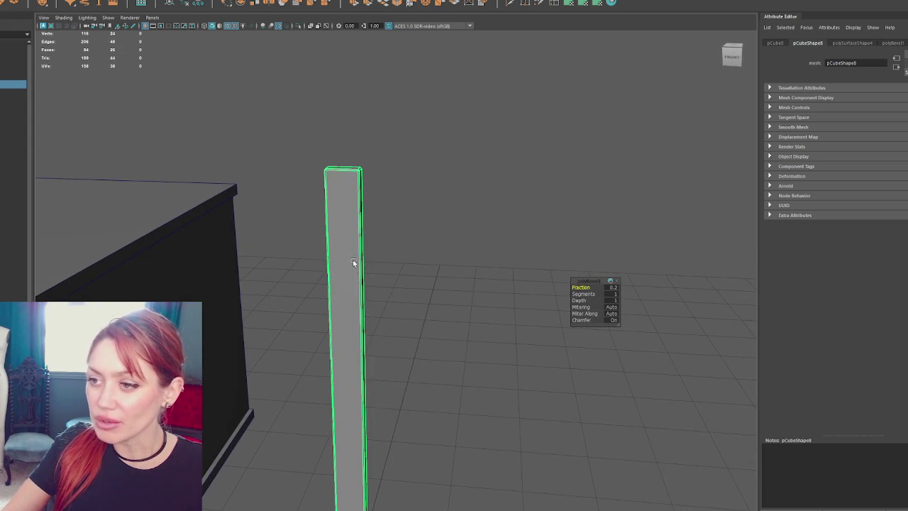
key("q")
- Soften the shading of the pillar's edges
right_click(493, 128, "shift")
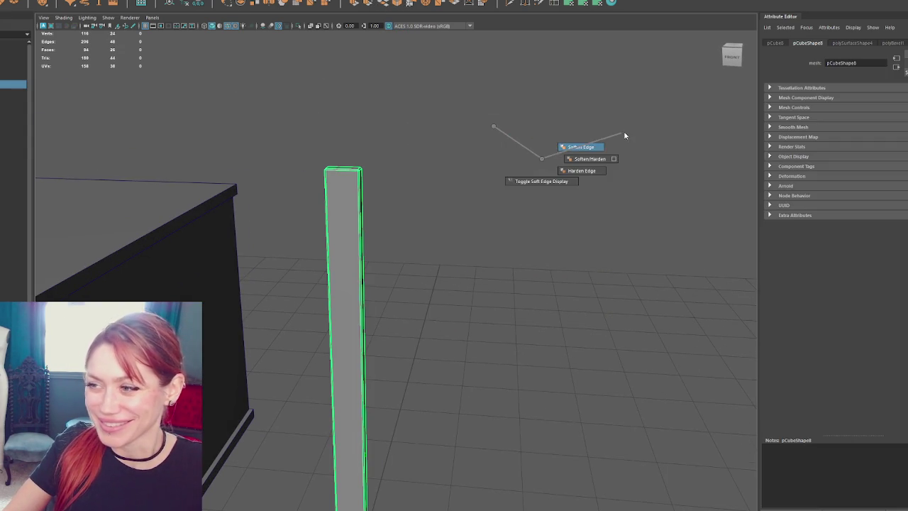
scroll(620, 156, "down", 3)
left_click_drag(617, 176, 528, 135)
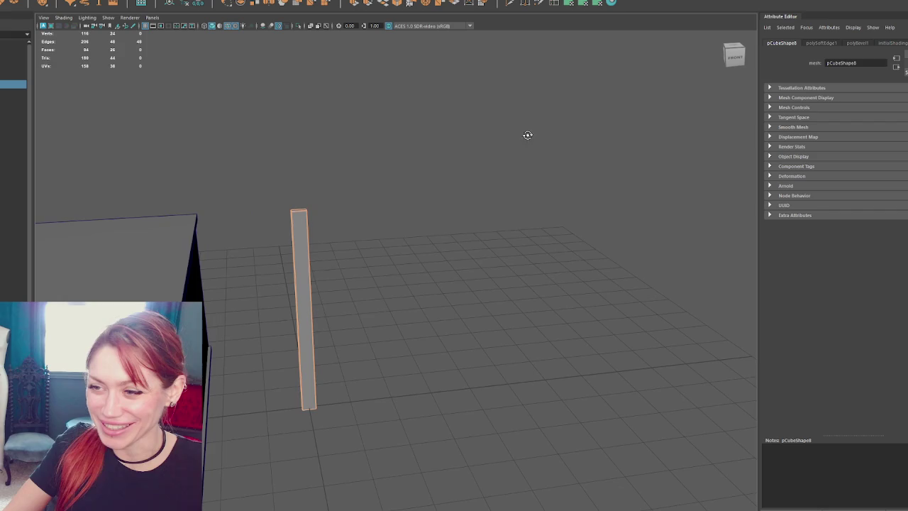
left_click_drag(385, 142, 348, 154)
- Duplicate the pillar and shift the copy to the right
left_click(443, 116)
left_click(216, 213)
mouse_move(256, 222)
left_mouse_down()
mouse_move(312, 138)
mouse_move(422, 213)
left_mouse_up()
key("w")
key("ctrl+d")
mouse_move(387, 263)
left_mouse_down()
mouse_move(525, 255)
mouse_move(504, 279)
left_mouse_up()
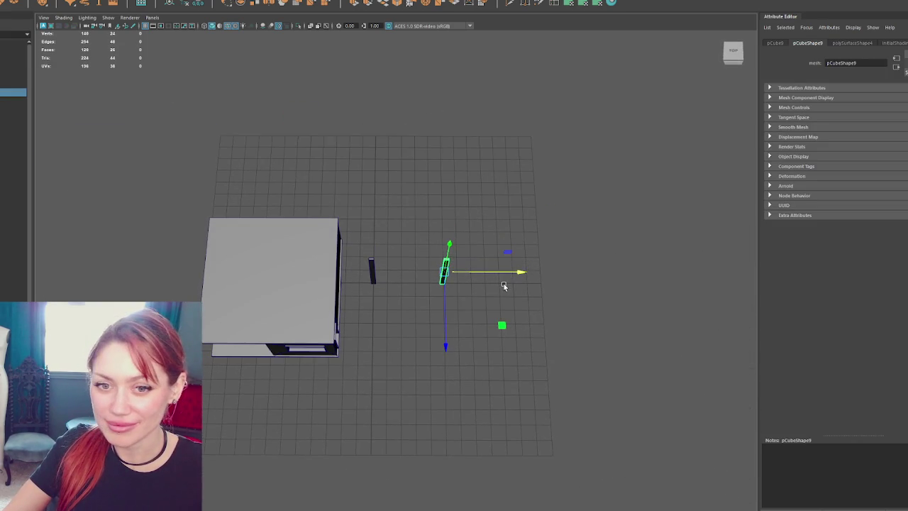
- Slide both posts along X to the house's edge and select them together
left_click(376, 268)
left_click_drag(410, 264, 253, 277)
left_click(446, 263)
left_click(468, 267)
left_click(444, 268)
left_click_drag(523, 270, 413, 270)
left_click(205, 254, "shift")
- Duplicate both posts and move the copies toward the front, forming a rectangle
key("ctrl+d")
scroll(426, 258, "up", 5)
left_click_drag(417, 234, 381, 259)
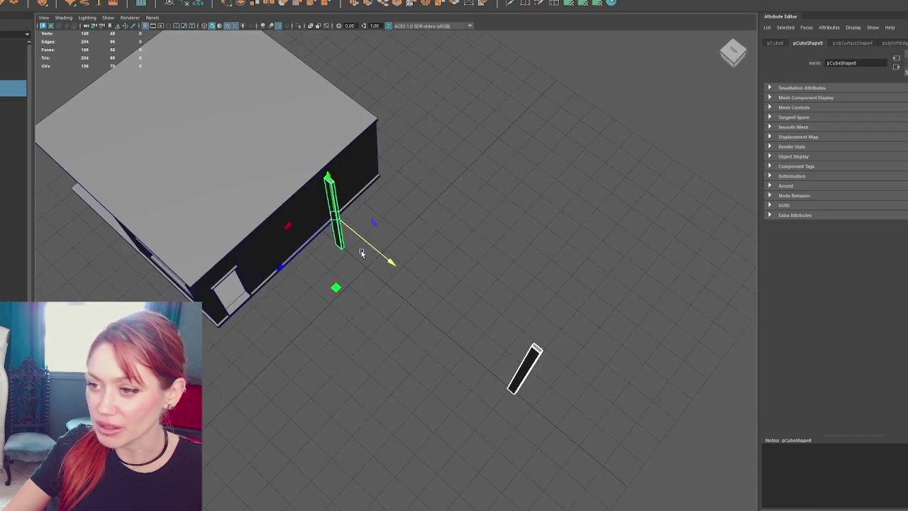
mouse_move(281, 271)
left_mouse_down()
mouse_move(425, 221)
mouse_move(397, 225)
left_mouse_up()
key("ctrl+d")
left_click_drag(325, 230, 205, 442)
mouse_move(204, 441)
left_mouse_down()
mouse_move(321, 325)
mouse_move(336, 324)
mouse_move(314, 324)
mouse_move(325, 320)
mouse_move(323, 331)
mouse_move(379, 300)
mouse_move(462, 239)
left_mouse_up()
- Check the four-post layout by selecting posts and orbiting above the house
mouse_move(582, 172)
left_mouse_down()
mouse_move(357, 300)
mouse_move(413, 277)
left_mouse_up()
left_click(413, 277)
mouse_move(251, 150)
left_mouse_down()
mouse_move(582, 257)
mouse_move(636, 266)
left_mouse_up()
left_click(336, 232)
left_click(287, 229)
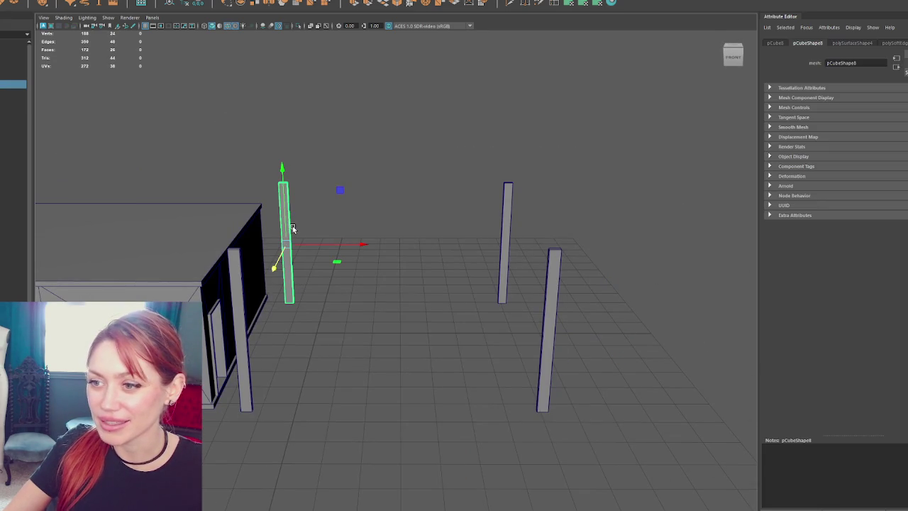
left_click(329, 211)
mouse_move(421, 198)
left_mouse_down()
mouse_move(407, 221)
mouse_move(416, 277)
mouse_move(447, 277)
left_mouse_up()
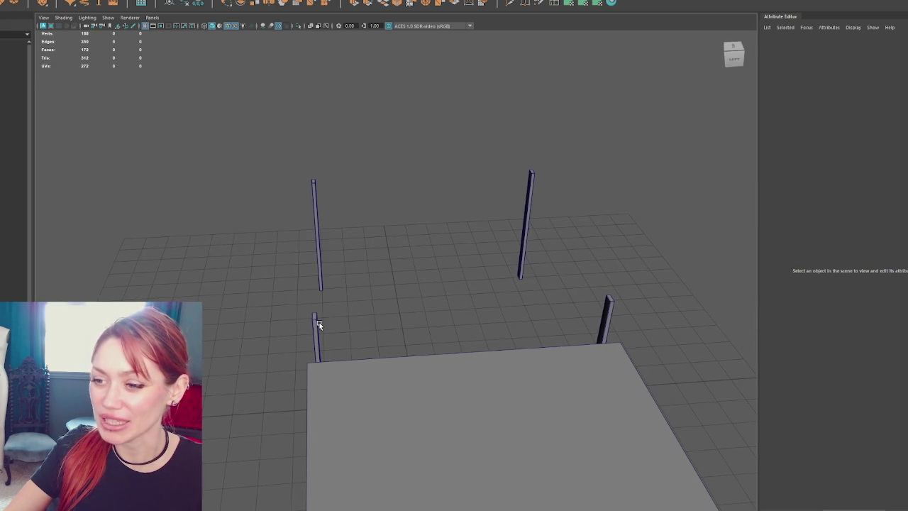
left_click_drag(682, 219, 321, 345)
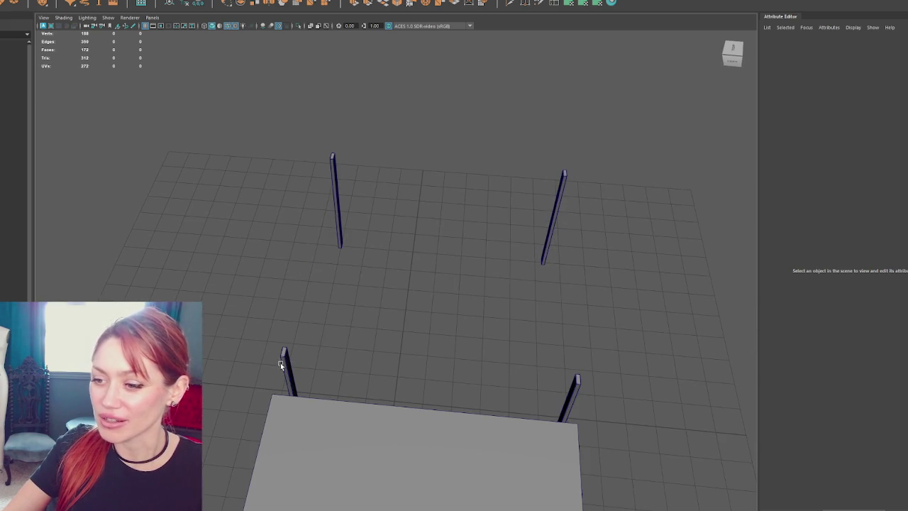
- Select one post's bottom vertices in wireframe view, then return to shaded display
left_click(280, 363)
key("f")
key("4")
key("F9")
mouse_move(507, 200)
left_mouse_down()
mouse_move(426, 205)
mouse_move(454, 225)
mouse_move(384, 329)
left_mouse_up()
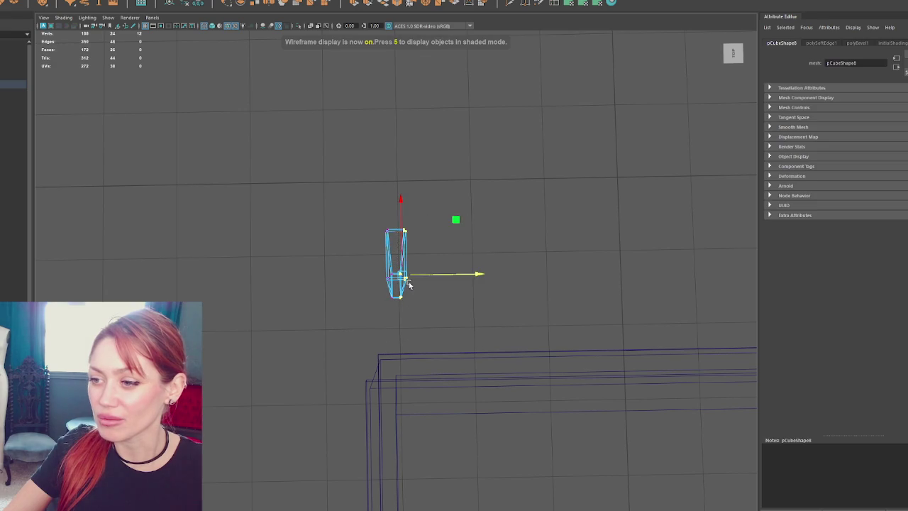
key("6")
left_click(487, 200)
mouse_move(487, 201)
left_mouse_down()
mouse_move(440, 213)
mouse_move(452, 227)
mouse_move(541, 245)
mouse_move(671, 208)
mouse_move(776, 196)
mouse_move(541, 200)
mouse_move(582, 215)
mouse_move(312, 199)
mouse_move(399, 188)
left_mouse_up()
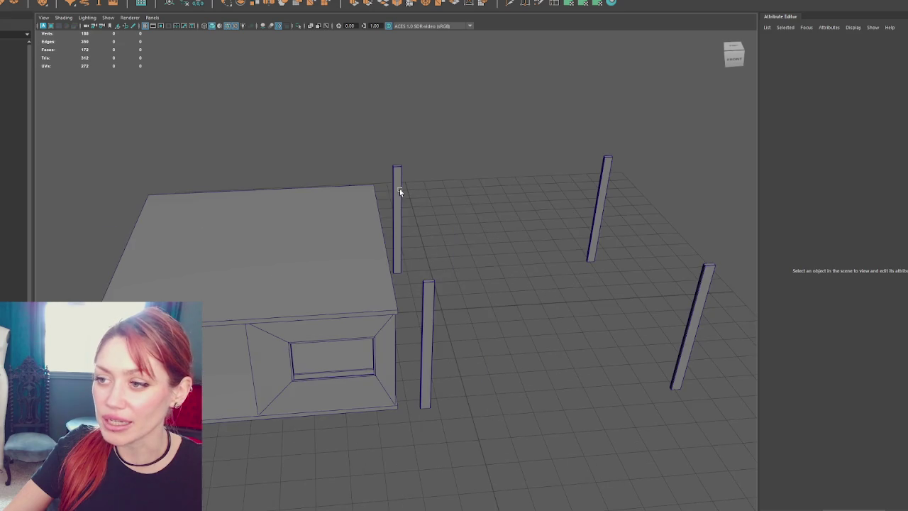
- Duplicate a post, then delete the near and right posts
left_click(397, 189)
key("f")
mouse_move(421, 217)
left_mouse_down()
mouse_move(430, 244)
mouse_move(431, 222)
mouse_move(400, 187)
mouse_move(371, 257)
mouse_move(647, 244)
left_mouse_up()
key("ctrl+d")
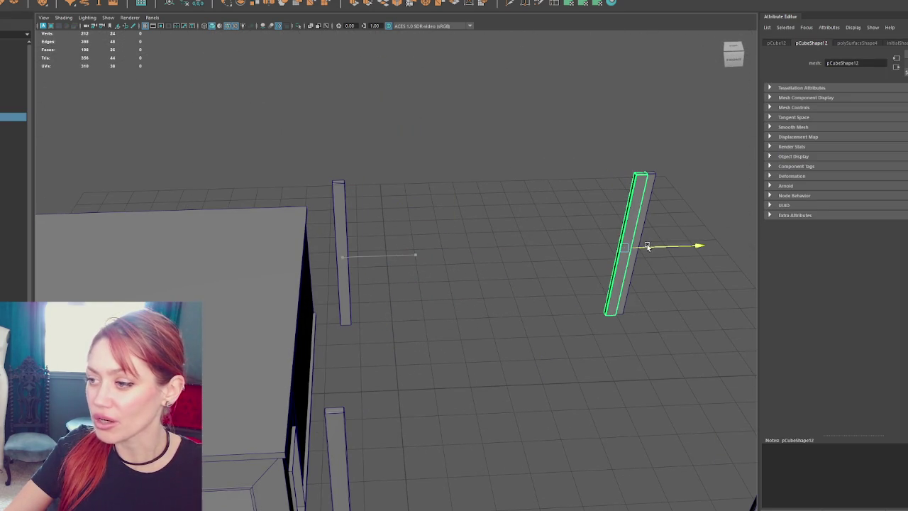
left_click(528, 86)
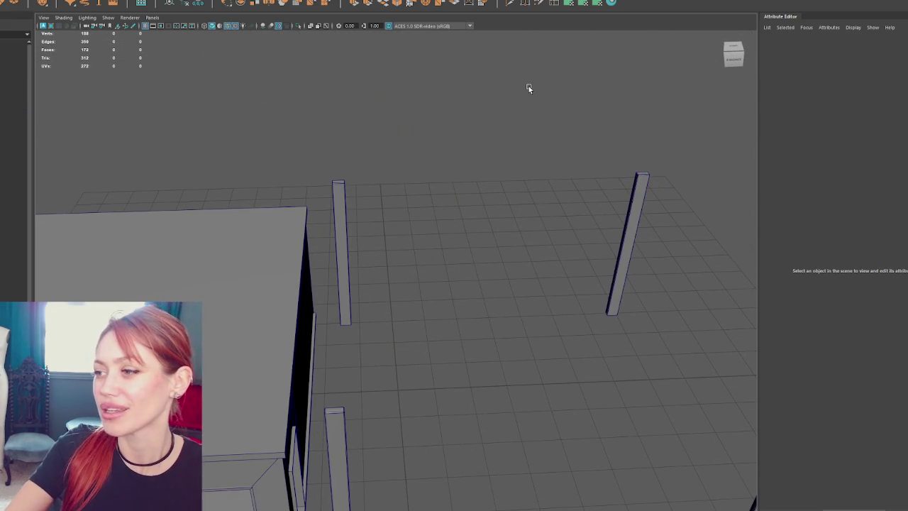
left_click_drag(529, 86, 379, 345)
left_click(379, 345)
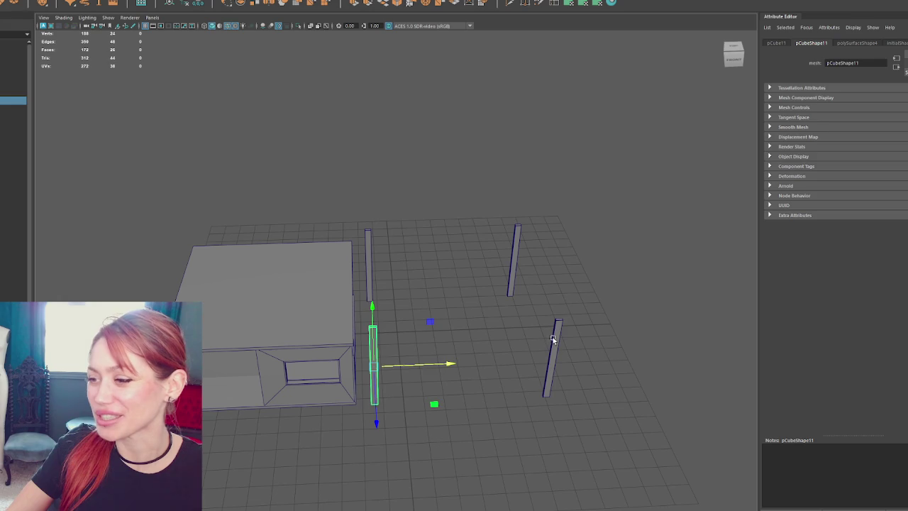
left_click(553, 338, "shift")
key("Delete")
left_click_drag(554, 337, 509, 325)
- Select the left and right posts and duplicate them
left_click(624, 262)
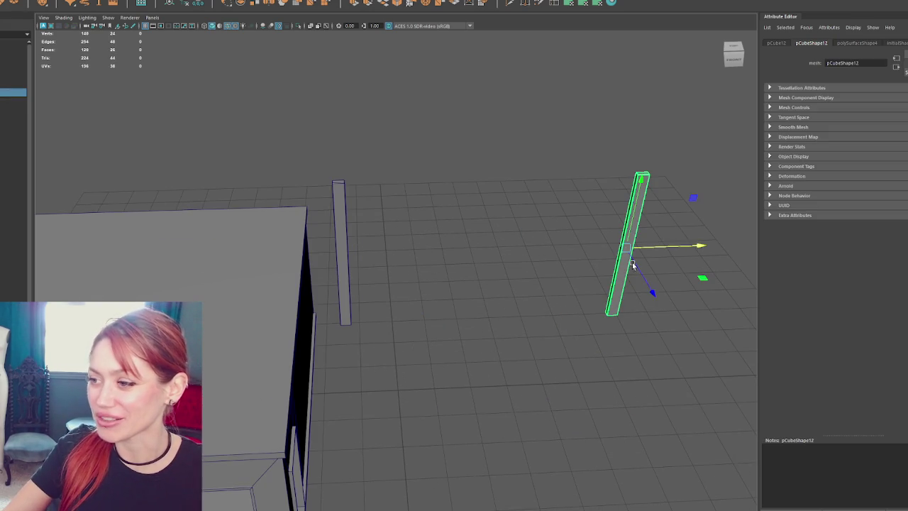
left_click(342, 199, "shift")
mouse_move(342, 199)
left_mouse_down()
mouse_move(391, 282)
mouse_move(388, 387)
left_mouse_up()
scroll(391, 281, "down", 3)
key("ctrl+d")
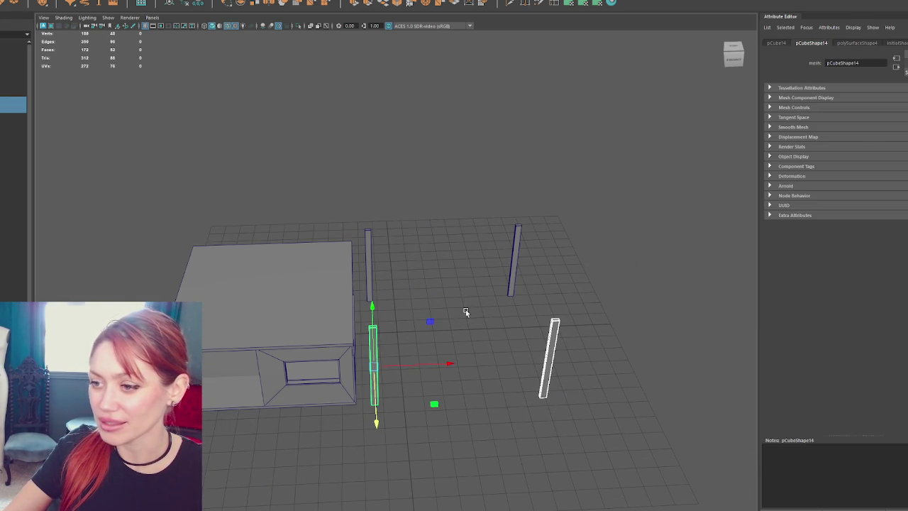
- Try a horizontal rotated copy of the left post, then delete it
key("Up")
mouse_move(440, 243)
left_mouse_down()
mouse_move(347, 231)
mouse_move(341, 207)
mouse_move(276, 188)
left_mouse_up()
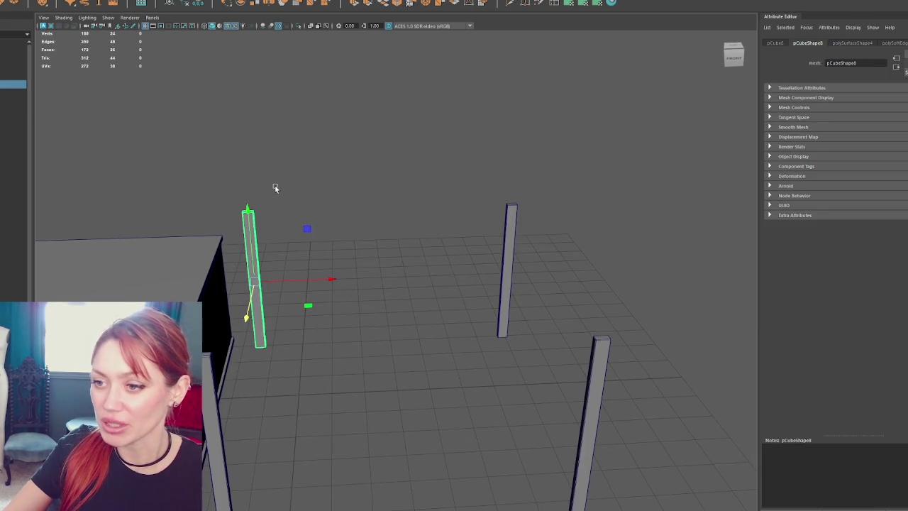
key("ctrl+d")
key("e")
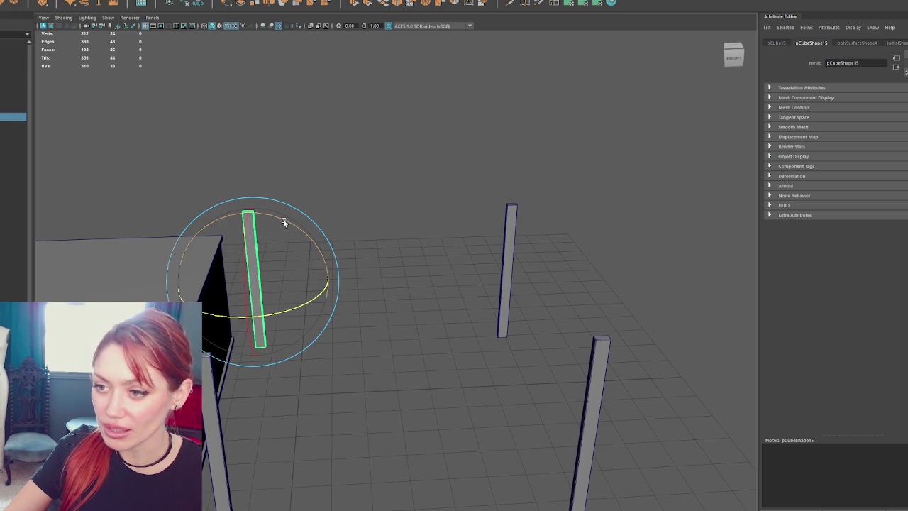
mouse_move(283, 222)
left_mouse_down()
mouse_move(314, 253)
mouse_move(331, 249)
left_mouse_up()
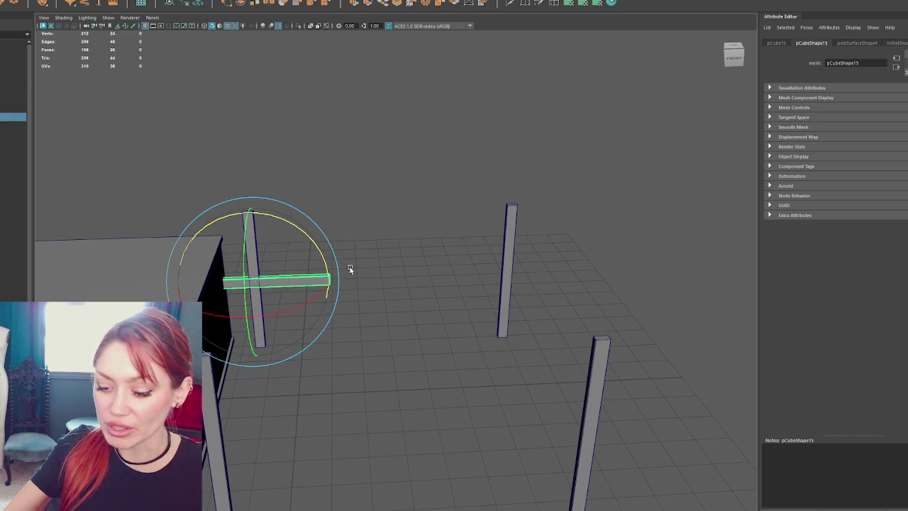
key("Delete")
left_click(253, 257)
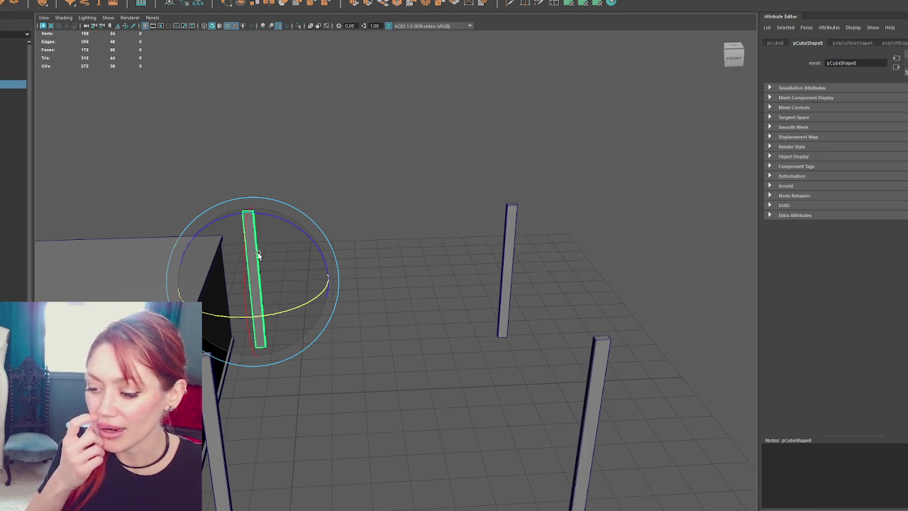
- Select the left post's top and side faces in face mode with the move tool
left_click(248, 0)
left_click(231, 142)
left_click(377, 150)
left_click_drag(324, 189, 241, 254)
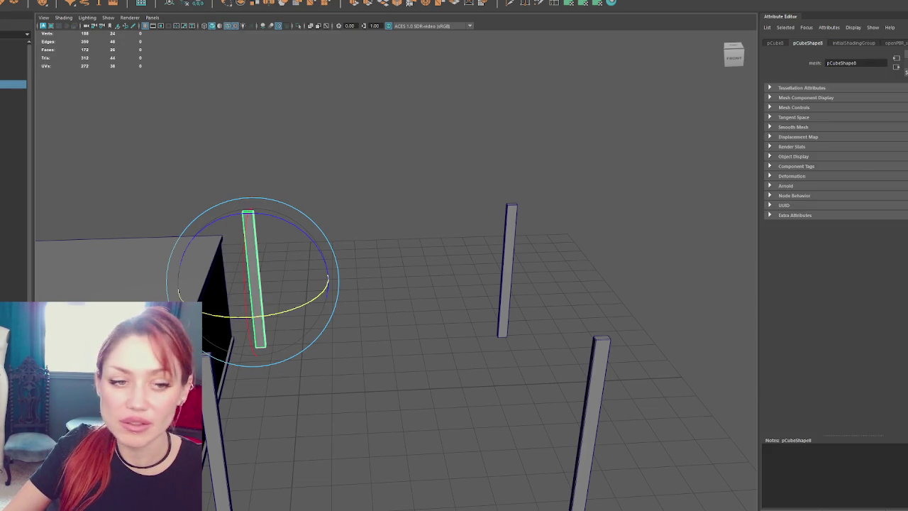
key("ctrl+F11")
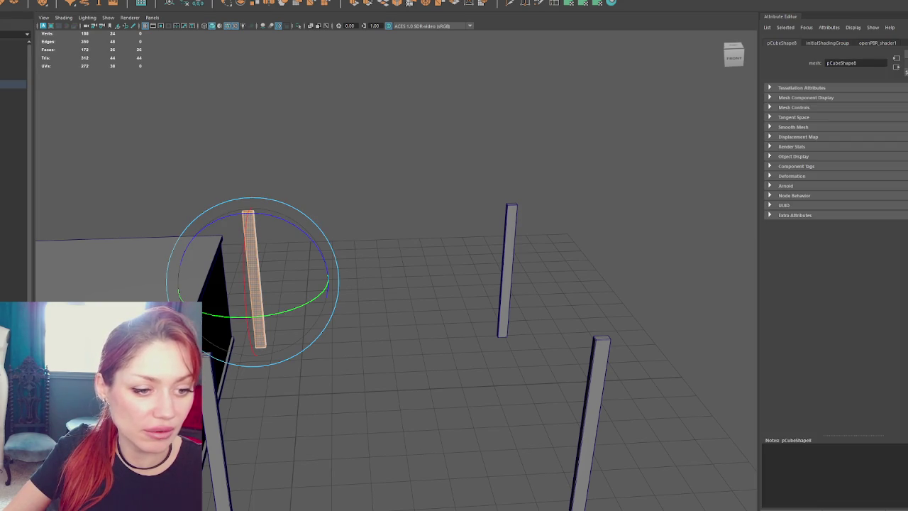
left_click(254, 280)
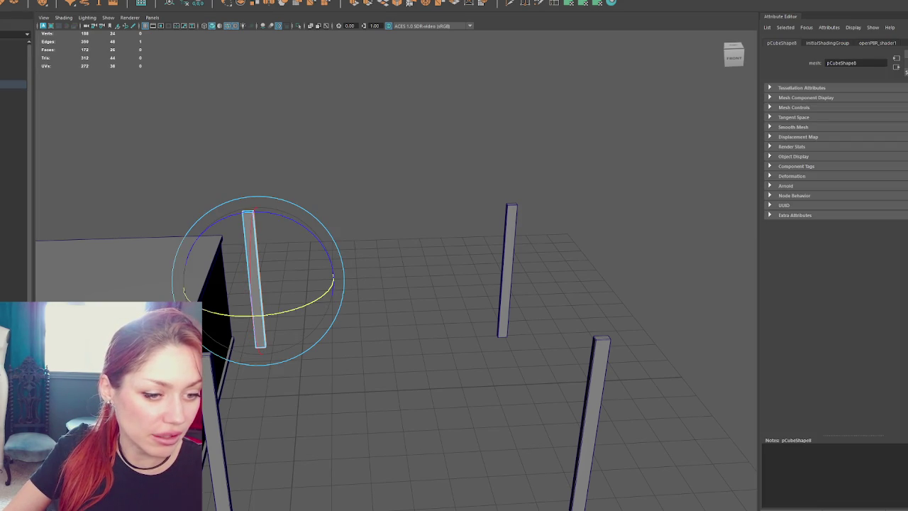
key("w")
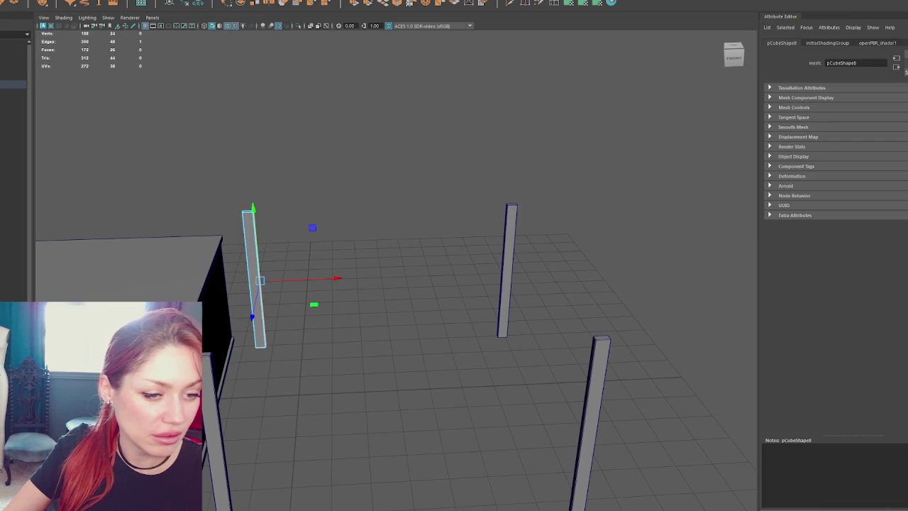
left_click(247, 211)
left_click(254, 284)
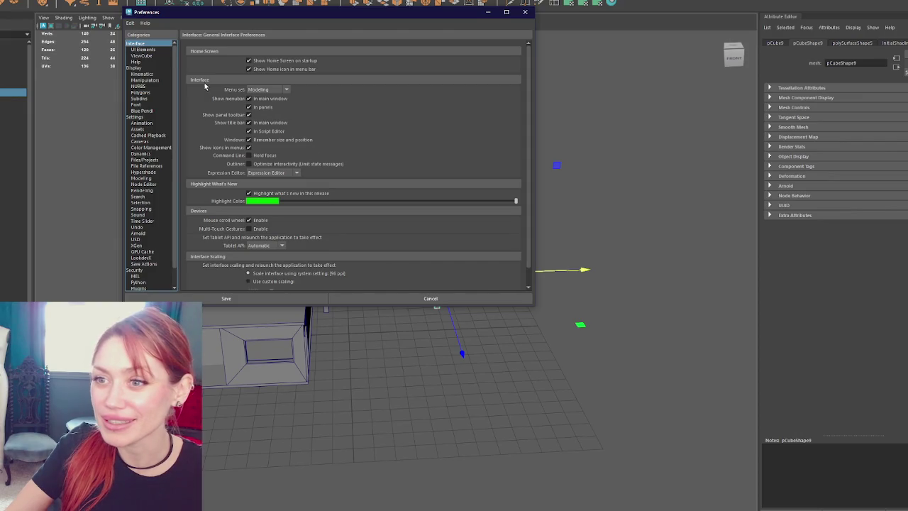
- Check the manipulator display preferences, close them and reselect the left post
left_click(149, 80)
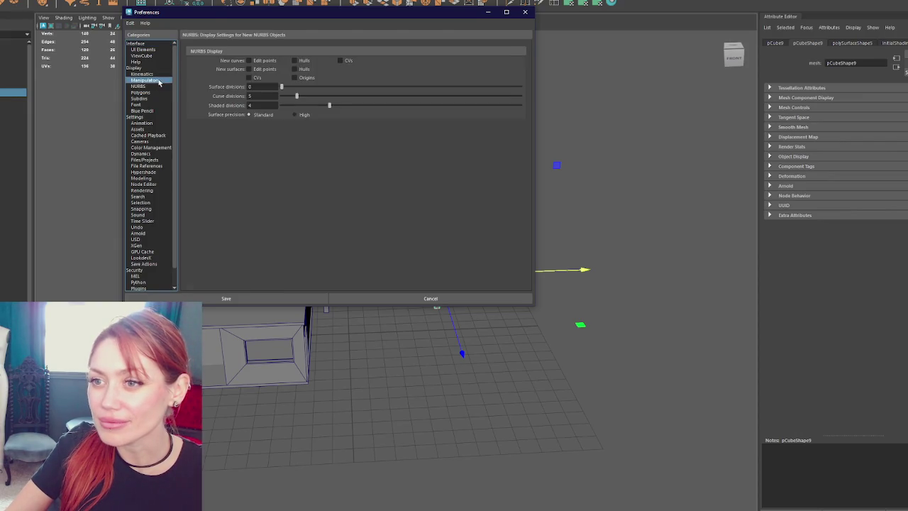
left_click(225, 298)
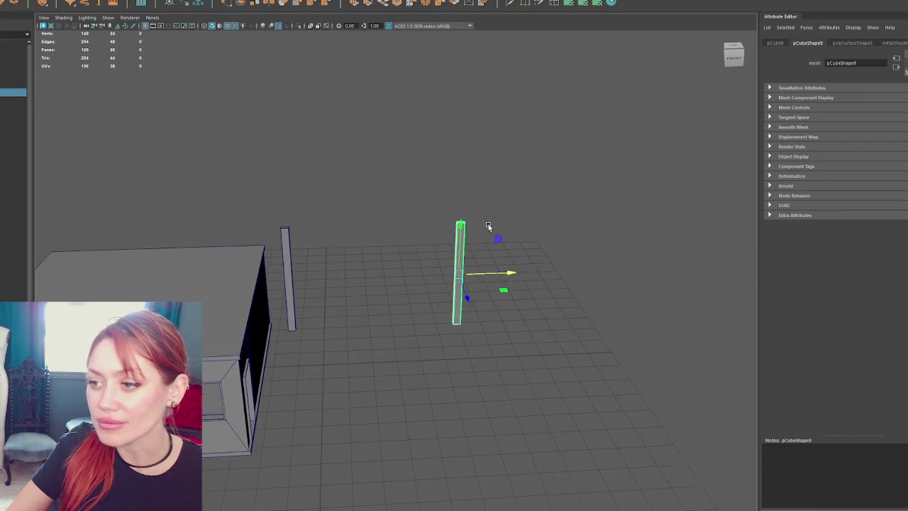
left_click(268, 252)
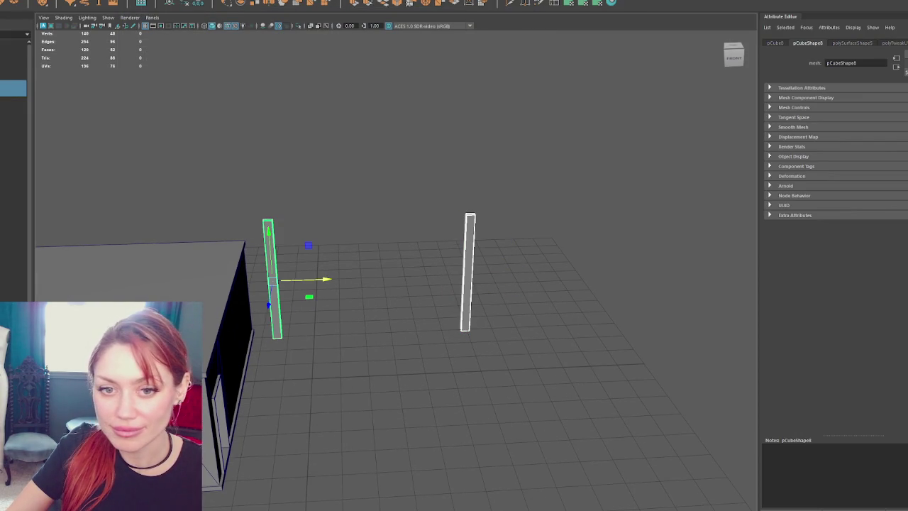
- Duplicate both posts and move the copies forward to make four posts
left_click_drag(576, 160, 263, 244)
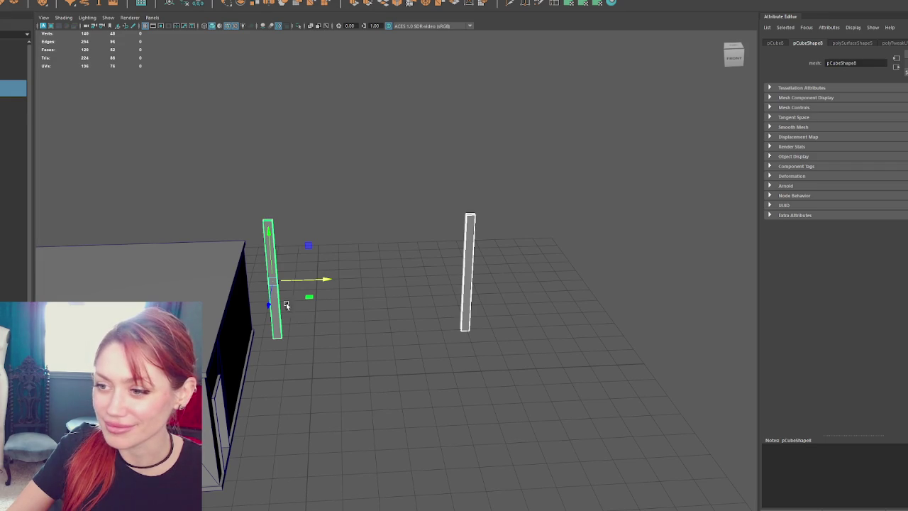
key("ctrl+d")
left_click_drag(316, 297, 249, 458)
- Duplicate the back-left post and rotate the copy to lie horizontally
left_click(268, 244)
key("e")
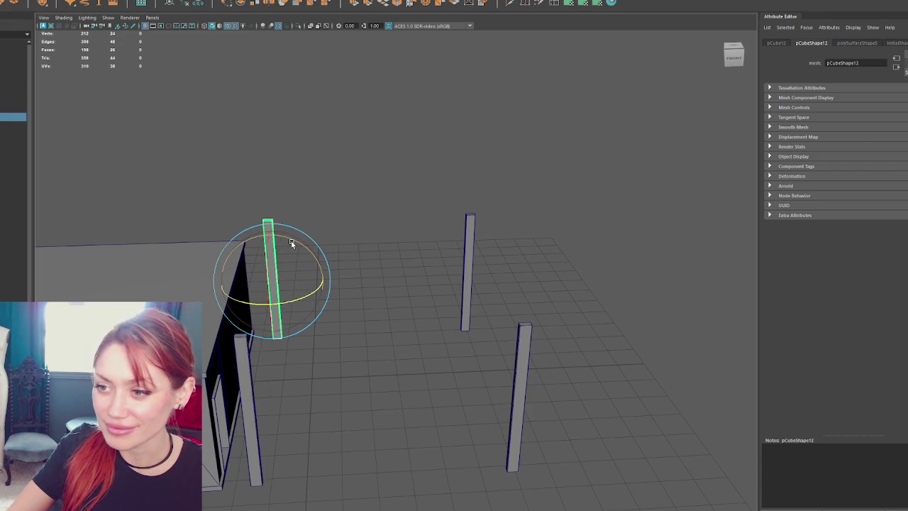
key("ctrl+d")
mouse_move(291, 244)
left_mouse_down()
mouse_move(338, 263)
mouse_move(334, 280)
mouse_move(394, 286)
left_mouse_up()
key("w")
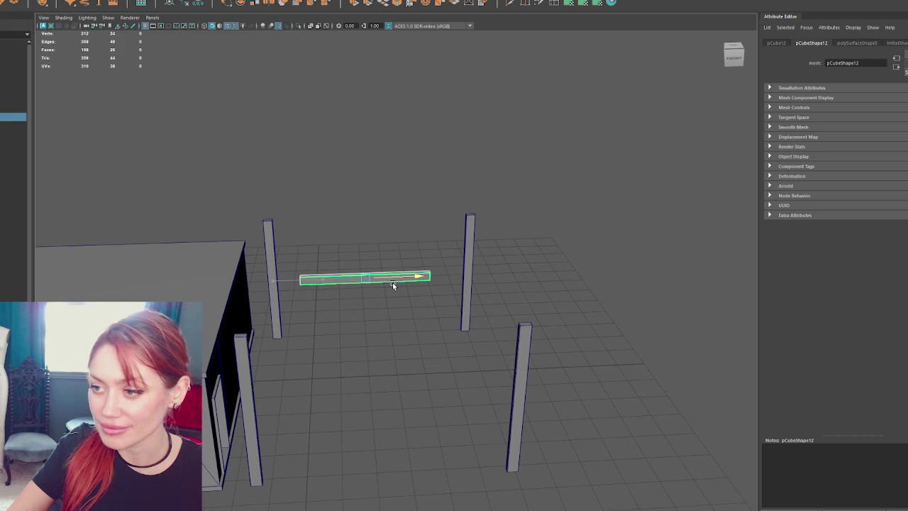
- Stretch the horizontal beam's ends to span the post pair and raise it to the post tops
right_click(358, 162)
mouse_move(294, 262)
left_mouse_down()
mouse_move(323, 291)
mouse_move(309, 282)
left_mouse_up()
left_click_drag(425, 257, 486, 313)
left_click_drag(467, 278, 500, 275)
left_click(348, 237)
left_click_drag(348, 237, 379, 298)
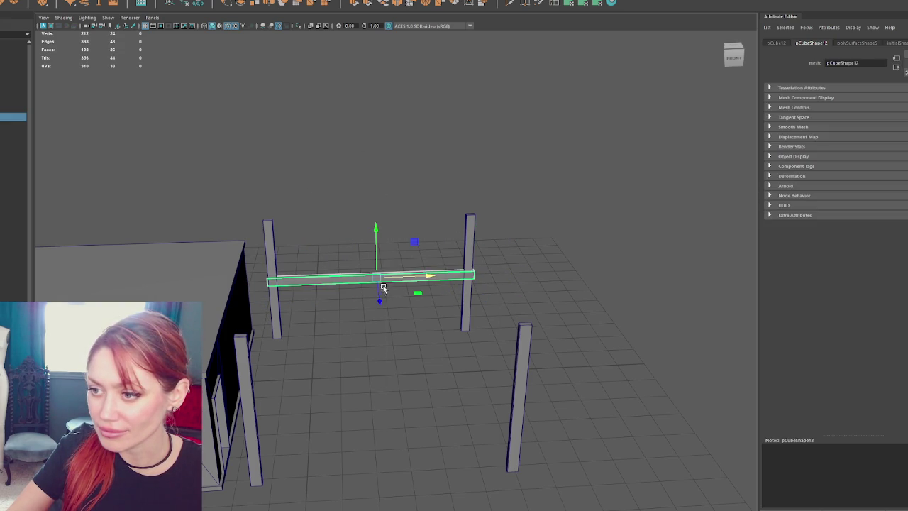
key("w")
mouse_move(376, 252)
left_mouse_down()
mouse_move(376, 198)
mouse_move(478, 242)
left_mouse_up()
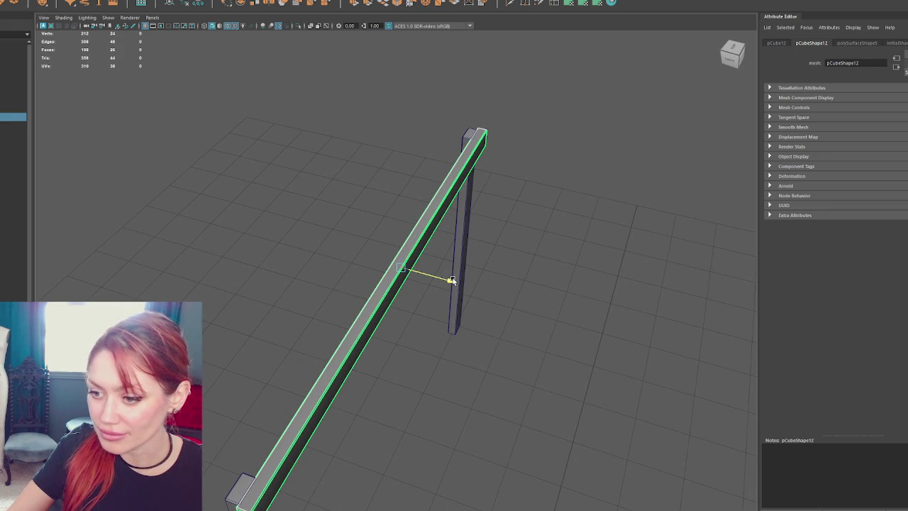
- Check both frames, then discard an extra duplicate of the front beam
mouse_move(454, 280)
left_mouse_down("alt")
mouse_move(480, 263)
mouse_move(426, 258)
mouse_move(346, 289)
mouse_move(96, 296)
mouse_move(217, 296)
mouse_move(308, 237)
mouse_move(298, 235)
mouse_move(314, 217)
mouse_move(298, 209)
mouse_move(337, 215)
left_mouse_up("alt")
left_click_drag(418, 247, 383, 205, "alt")
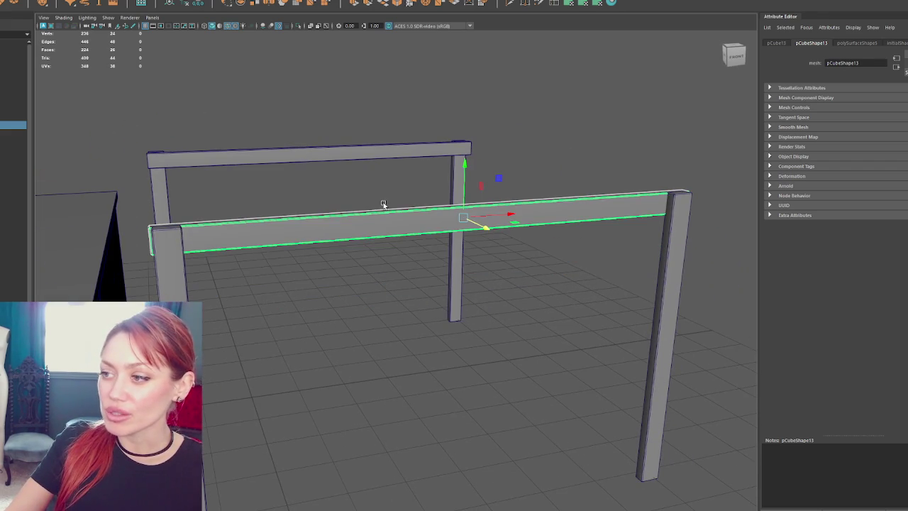
left_click(175, 269)
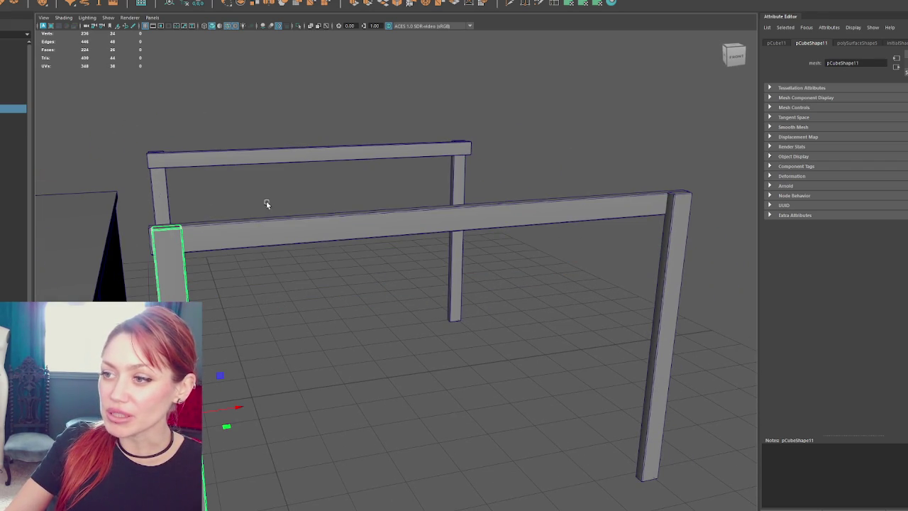
left_click(426, 219)
mouse_move(383, 239)
left_mouse_down("alt")
mouse_move(397, 235)
mouse_move(402, 209)
mouse_move(416, 219)
left_mouse_up("alt")
key("ctrl+d")
key("e")
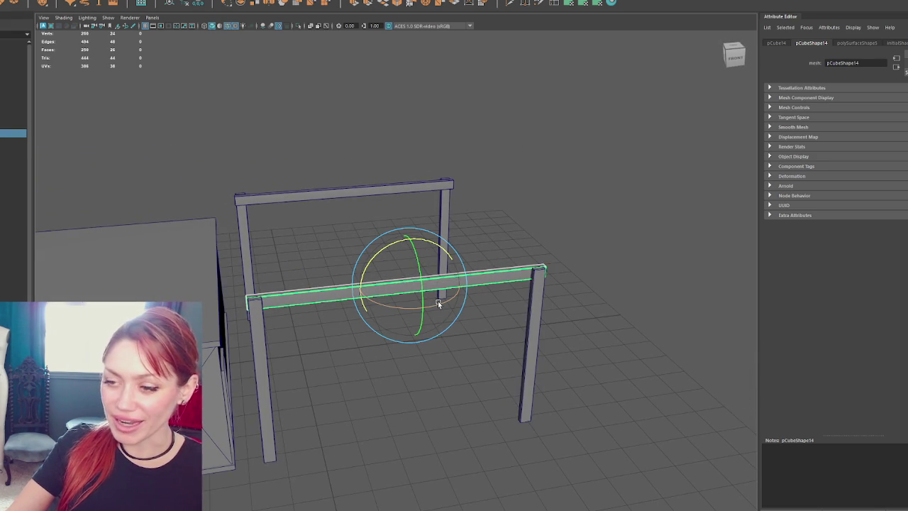
key("Delete")
- Select all four posts and isolate them in the view
scroll(440, 301, "up", 2)
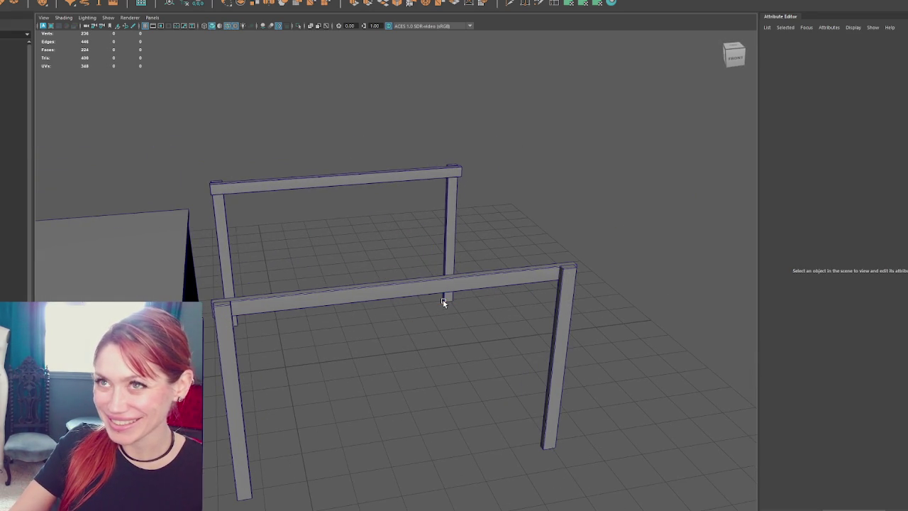
left_click(223, 229)
left_click(236, 354, "shift")
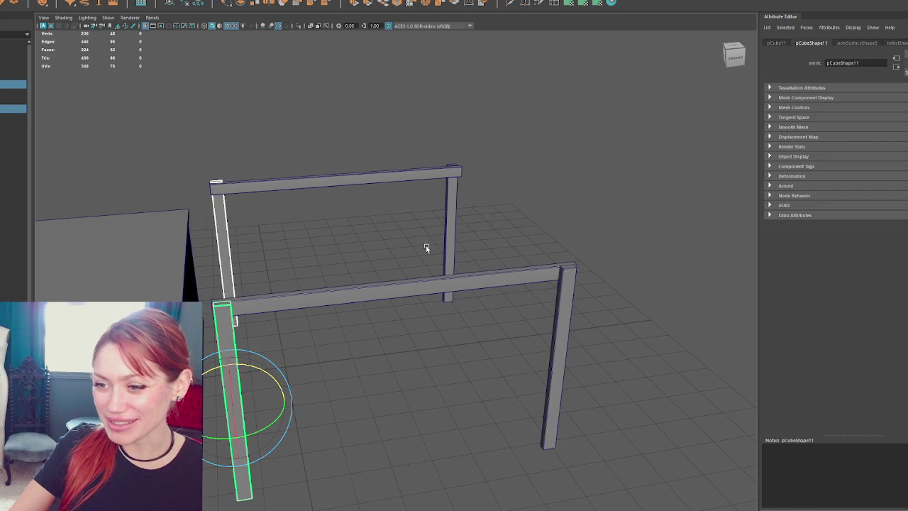
left_click(449, 235, "shift")
left_click(564, 355, "shift")
key("ctrl+1")
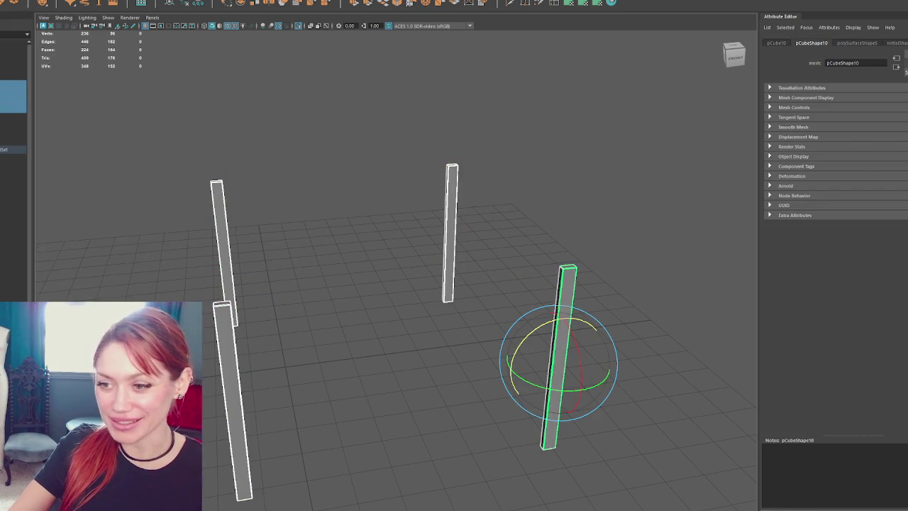
left_click_drag(500, 330, 222, 281)
- In the four-view layout, select the posts' vertices and shift them slightly
right_click(280, 161)
key("space")
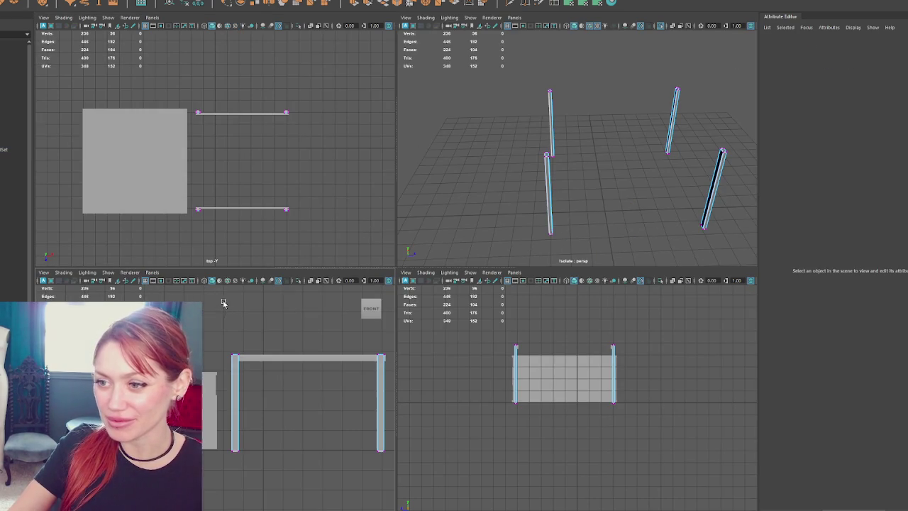
scroll(187, 205, "up", 3)
scroll(159, 54, "down", 3)
scroll(142, 90, "up", 2)
mouse_move(117, 84)
left_mouse_down()
mouse_move(240, 109)
mouse_move(399, 117)
left_mouse_up()
left_click_drag(48, 163, 395, 213)
key("w")
mouse_move(265, 161)
left_mouse_down()
mouse_move(264, 137)
mouse_move(276, 136)
left_mouse_up()
left_click(551, 87)
- Back in the full perspective view, delete the large floor slab
key("space")
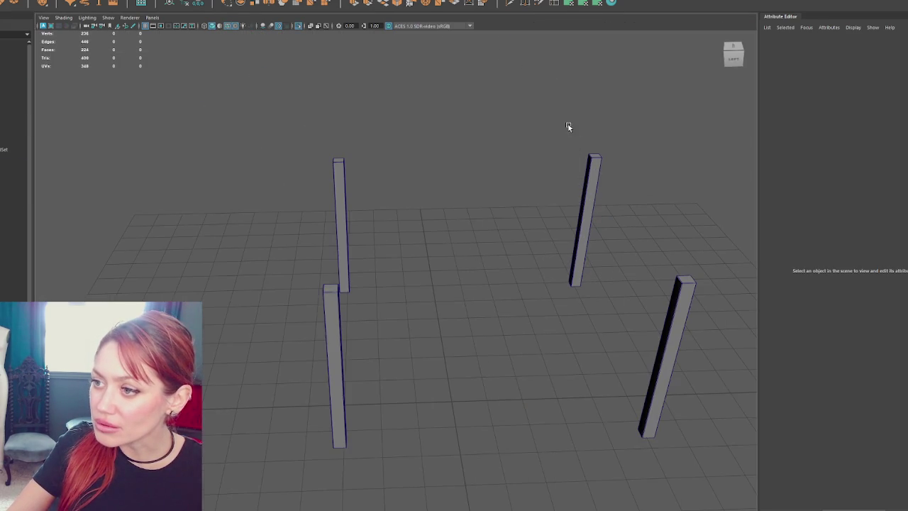
mouse_move(525, 205)
left_mouse_down()
mouse_move(492, 189)
mouse_move(521, 190)
left_mouse_up()
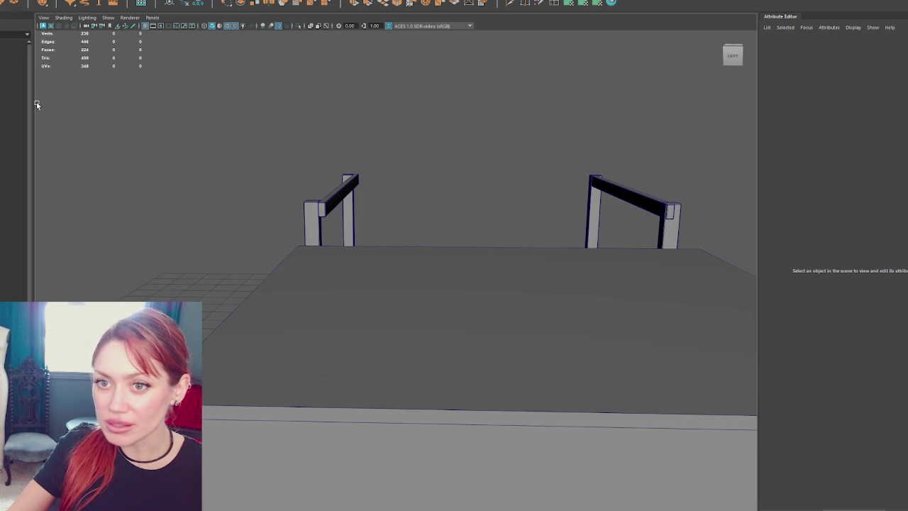
left_click(8, 76)
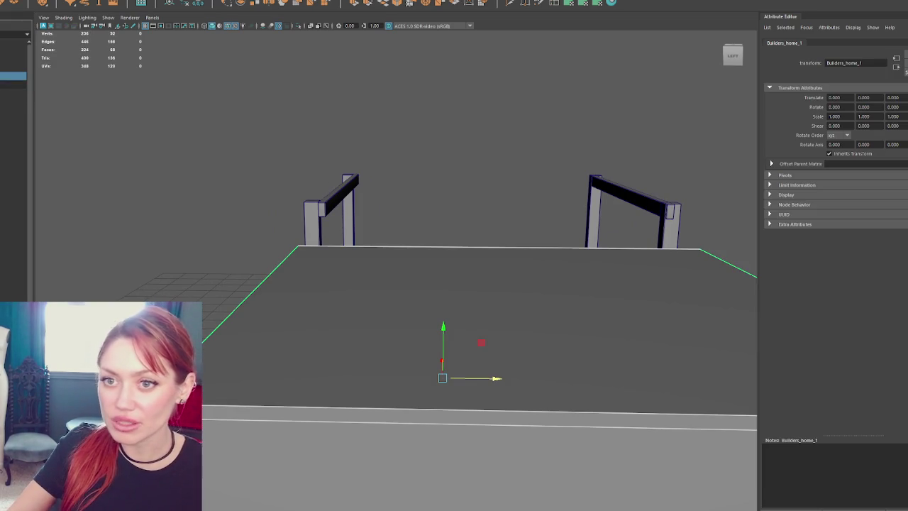
key("Delete")
scroll(405, 132, "up", 3)
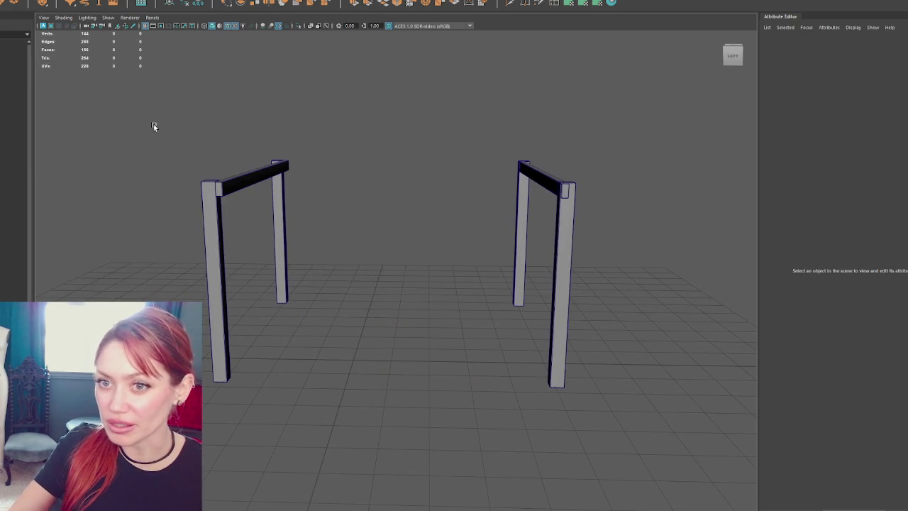
left_click(242, 186)
- Slide the left and right top beams outward
left_click_drag(313, 177, 297, 176)
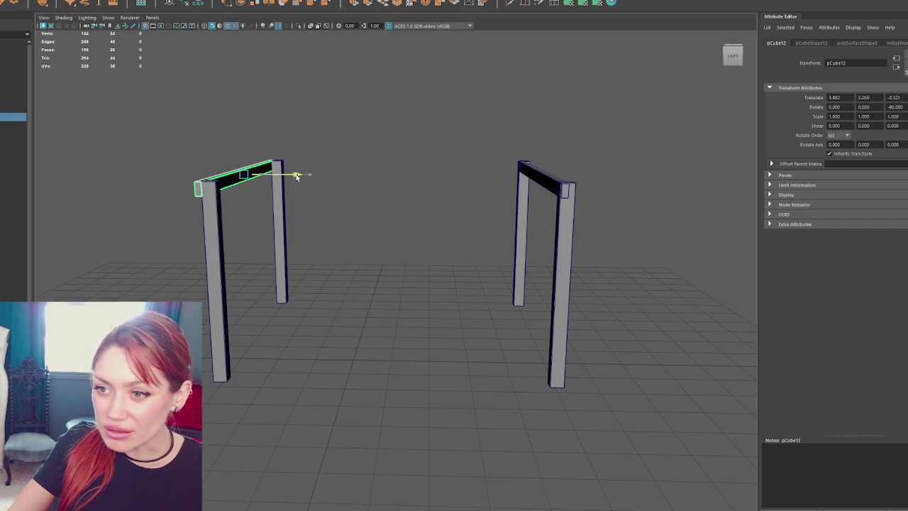
left_click(529, 179)
left_click_drag(578, 178, 602, 176)
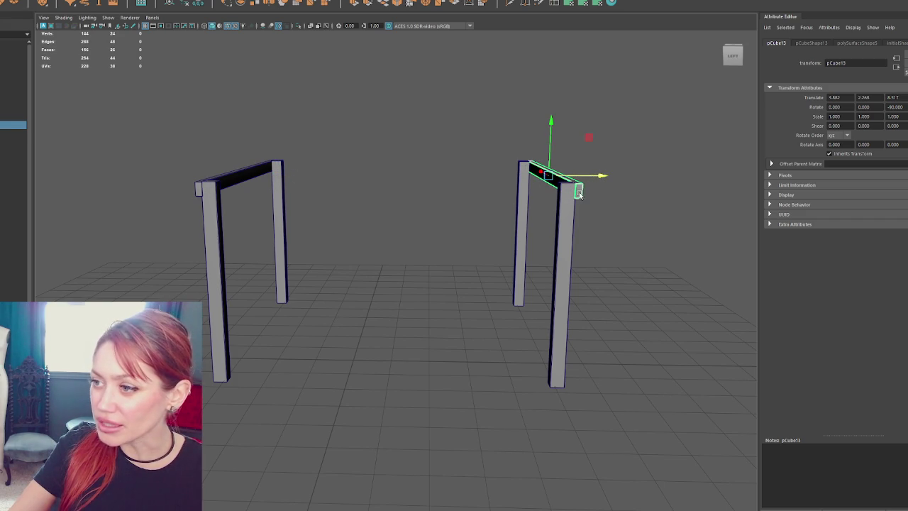
- Select the vertices at one beam's end and pull them out to lengthen it
scroll(600, 176, "up", 3)
mouse_move(600, 177)
left_mouse_down()
mouse_move(321, 256)
mouse_move(379, 178)
left_mouse_up()
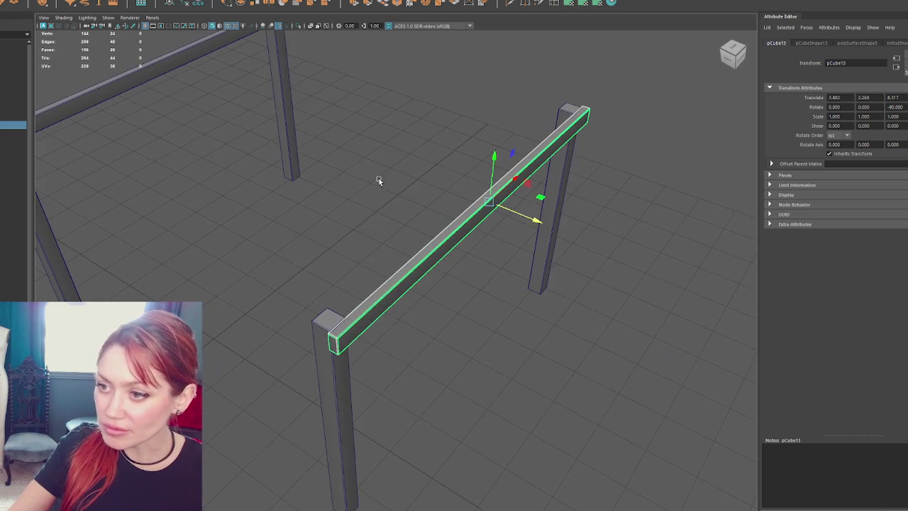
key("F9")
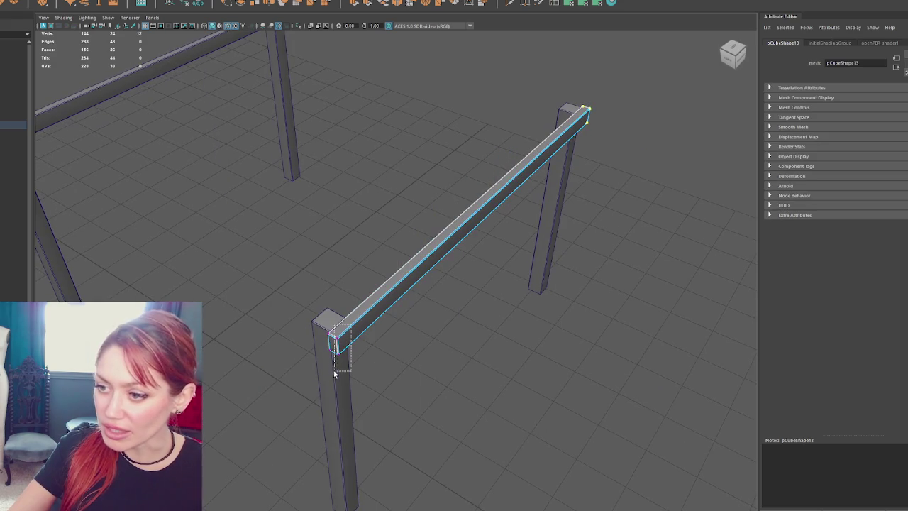
left_click(339, 355)
left_click(304, 315)
mouse_move(304, 315)
left_mouse_down()
mouse_move(356, 325)
mouse_move(351, 337)
mouse_move(447, 337)
mouse_move(529, 321)
mouse_move(515, 333)
left_mouse_up()
key("f")
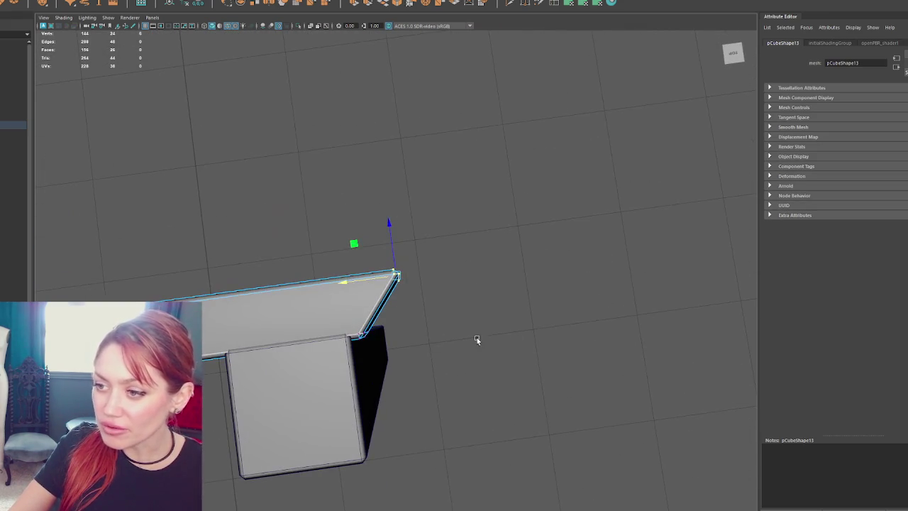
mouse_move(328, 346)
left_mouse_down()
mouse_move(352, 217)
mouse_move(232, 169)
left_mouse_up()
key("F8")
mouse_move(107, 195)
left_mouse_down("alt")
mouse_move(310, 116)
mouse_move(289, 122)
left_mouse_up("alt")
mouse_move(211, 124)
left_mouse_down("alt")
mouse_move(296, 106)
mouse_move(414, 342)
mouse_move(341, 420)
left_mouse_up("alt")
left_click_drag(419, 314, 478, 274, "alt")
mouse_move(450, 324)
left_mouse_down()
mouse_move(453, 258)
mouse_move(547, 254)
mouse_move(555, 276)
left_mouse_up()
- Rotate the top beam -90° in Y and slide it over the corner post
key("F8")
left_click(525, 191)
mouse_move(525, 192)
left_mouse_down("alt")
mouse_move(554, 179)
mouse_move(403, 130)
left_mouse_up("alt")
left_click(404, 134)
scroll(355, 142, "down", 3)
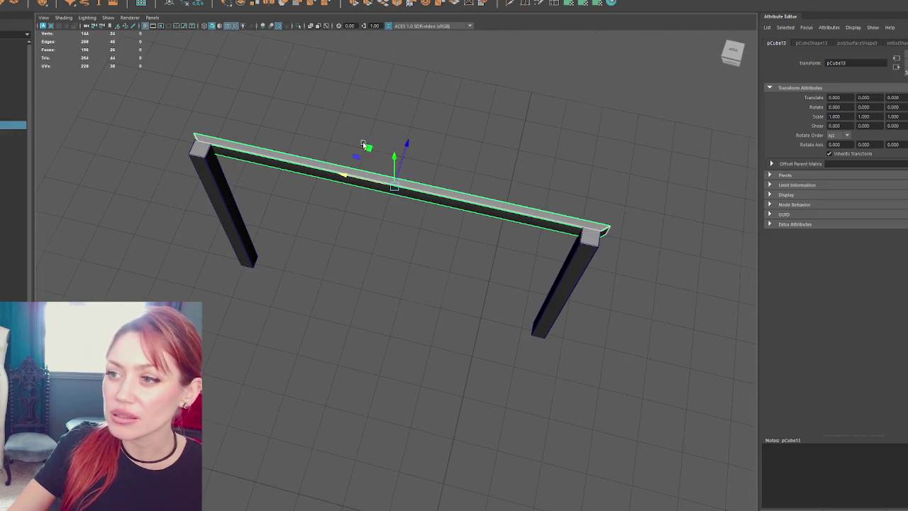
key("e")
left_click_drag(426, 215, 383, 227)
key("w")
mouse_move(513, 227)
left_mouse_down()
mouse_move(546, 242)
mouse_move(478, 266)
mouse_move(485, 251)
mouse_move(229, 215)
mouse_move(324, 130)
mouse_move(278, 118)
mouse_move(331, 186)
left_mouse_up()
left_click_drag(251, 205, 341, 246, "alt")
left_click(438, 291)
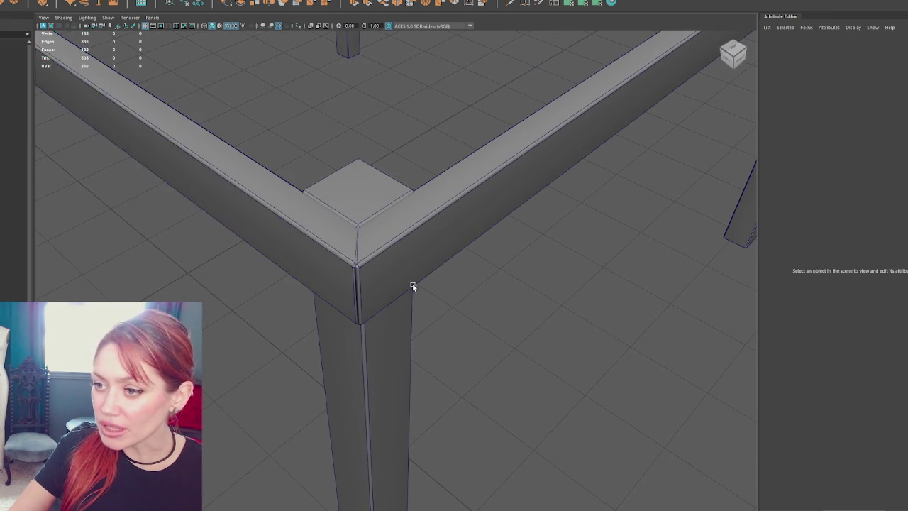
- Inspect the right plank's corner vertices in vertex mode
scroll(456, 296, "down", 3)
left_click(274, 186)
scroll(253, 185, "down", 1)
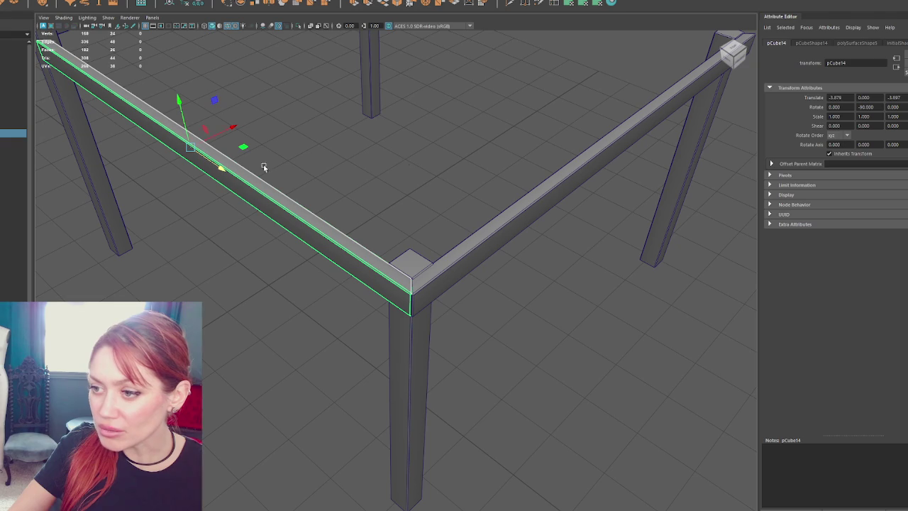
left_click(470, 249)
right_click(458, 239)
left_click_drag(386, 255, 442, 347)
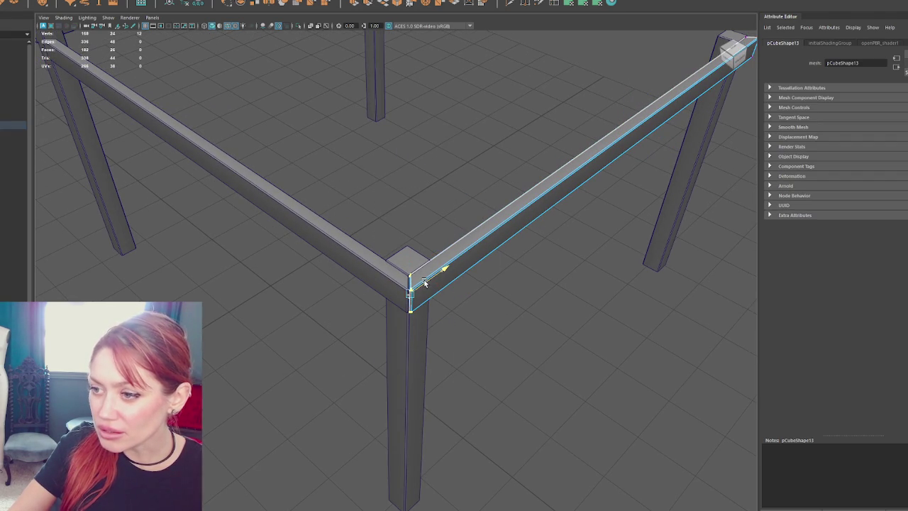
left_click(444, 152)
mouse_move(444, 152)
left_mouse_down()
mouse_move(487, 158)
mouse_move(259, 331)
mouse_move(400, 257)
mouse_move(377, 248)
left_mouse_up()
- Check the legs and a plank corner vertex, then select the front plank
left_click(397, 298)
left_click(398, 327)
mouse_move(431, 324)
left_mouse_down()
mouse_move(468, 355)
mouse_move(446, 344)
mouse_move(473, 332)
mouse_move(425, 298)
left_mouse_up()
left_click(461, 339)
left_click(375, 265)
left_click(387, 268)
left_click(364, 274)
right_click(456, 270)
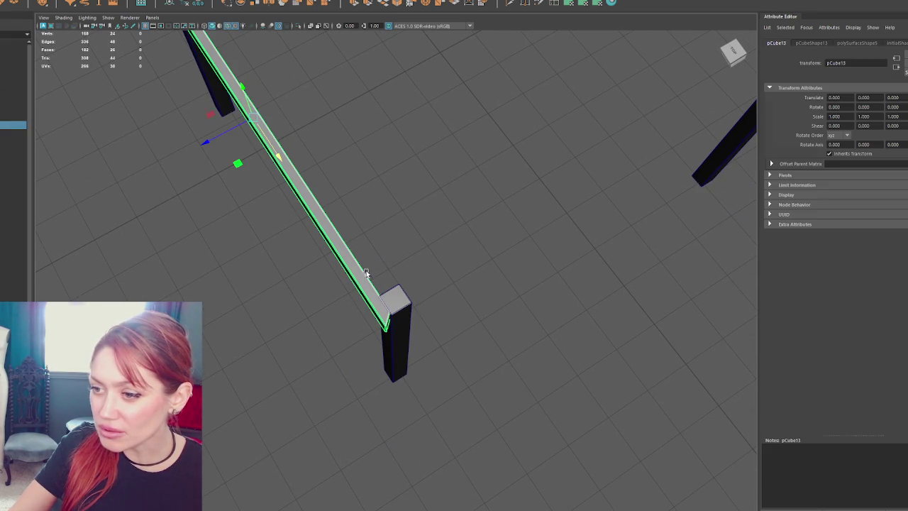
left_click_drag(426, 259, 350, 365)
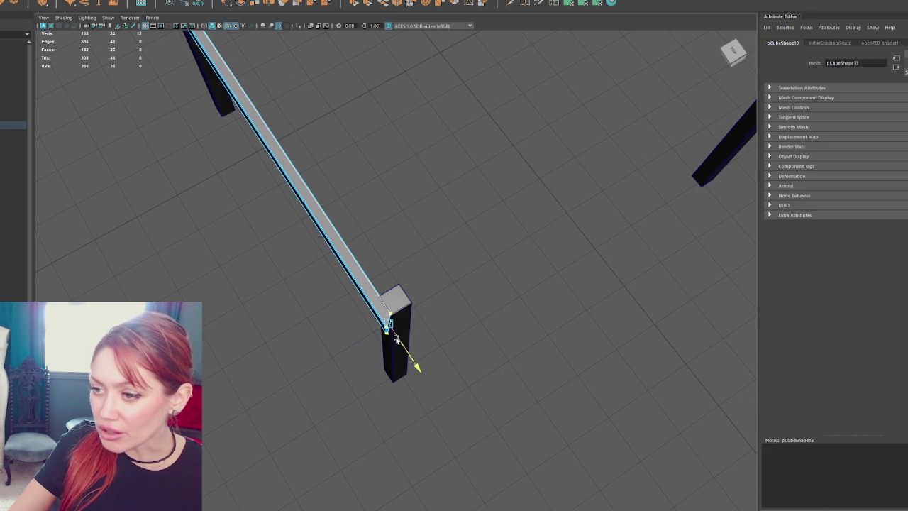
left_click(411, 186)
left_click_drag(412, 186, 328, 248)
left_click(369, 280)
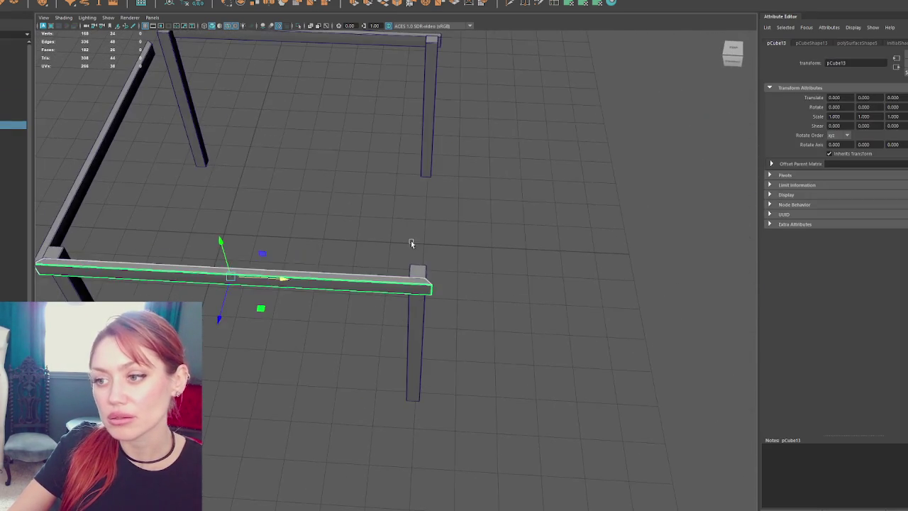
left_click_drag(402, 243, 480, 247)
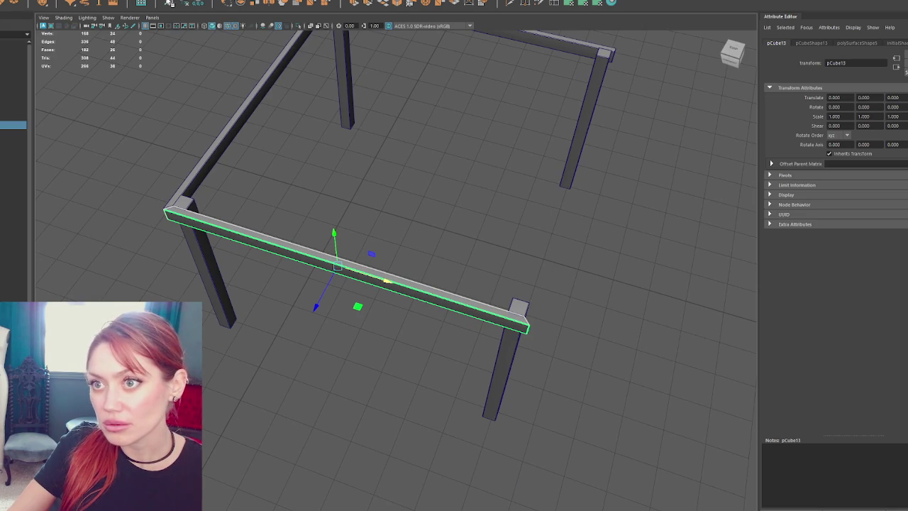
- Duplicate the front plank, turn the copy 90° and slide it to the right edge
key("e")
key("ctrl+d")
mouse_move(357, 303)
left_mouse_down()
mouse_move(403, 286)
mouse_move(543, 328)
left_mouse_up()
key("w")
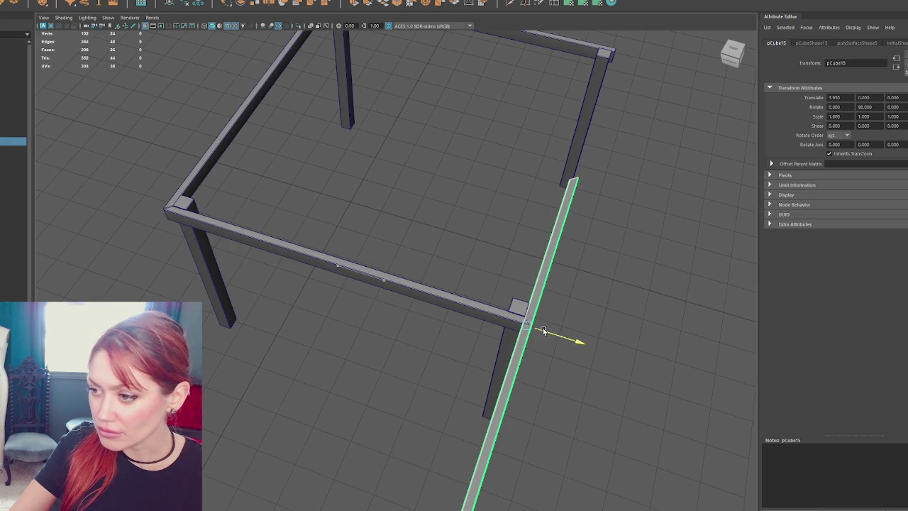
mouse_move(511, 354)
left_mouse_down()
mouse_move(596, 233)
mouse_move(399, 260)
mouse_move(468, 278)
left_mouse_up()
- Fine-tune the copied plank's position so it lines up with the corner post
scroll(589, 231, "up", 5)
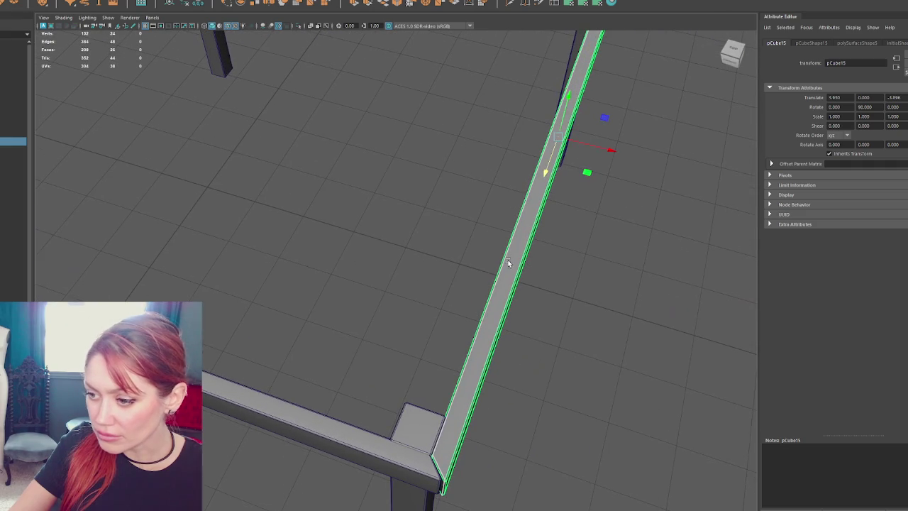
left_click_drag(611, 151, 607, 152)
left_click_drag(545, 172, 544, 177)
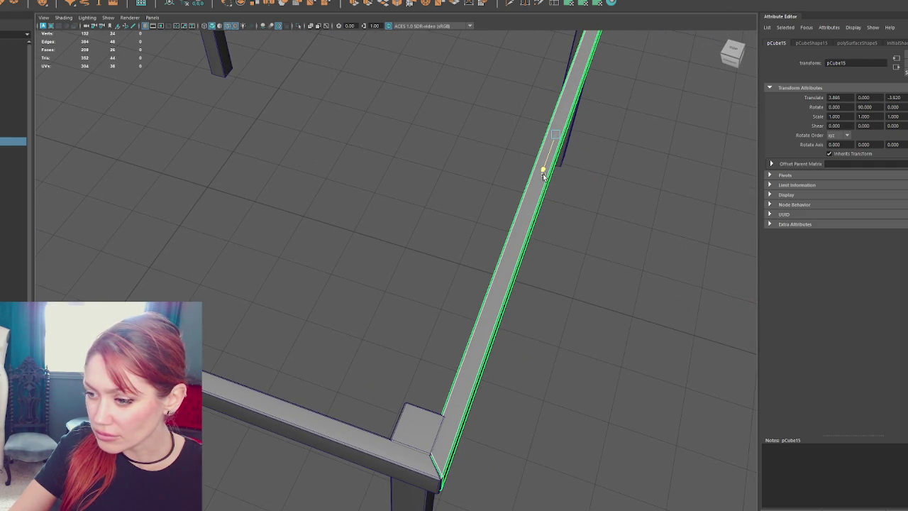
scroll(545, 177, "down", 5)
scroll(430, 367, "up", 5)
left_click(399, 334)
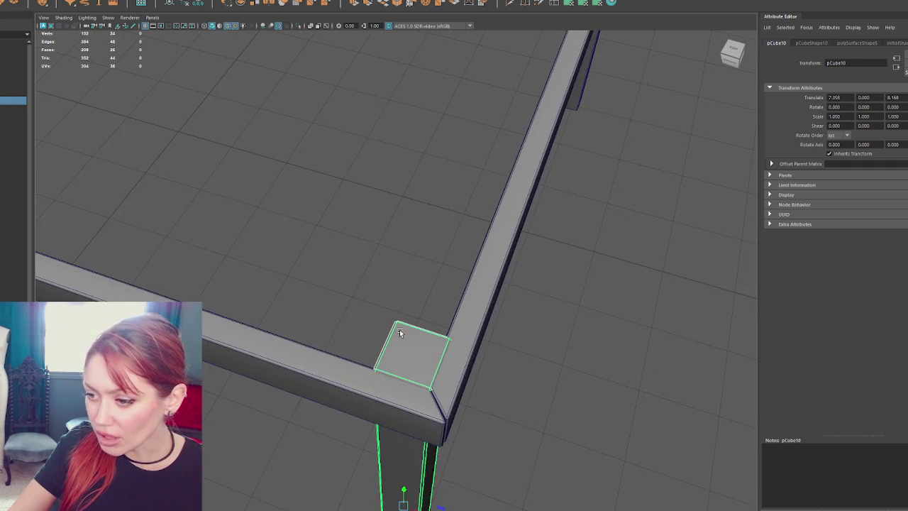
mouse_move(399, 334)
left_mouse_down()
mouse_move(383, 483)
mouse_move(424, 506)
mouse_move(424, 493)
left_mouse_up()
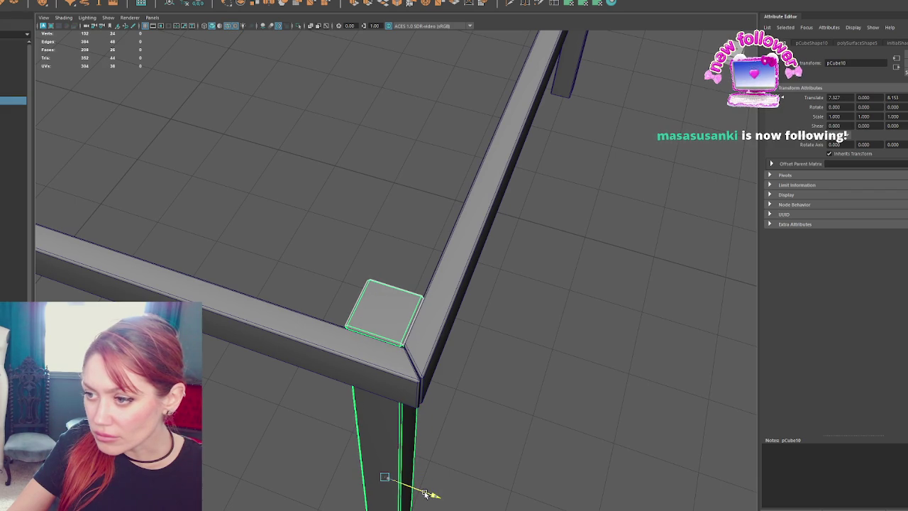
left_click(536, 364)
- Select the back beam together with the right side beam of the frame
mouse_move(536, 365)
left_mouse_down()
mouse_move(410, 276)
mouse_move(540, 291)
left_mouse_up()
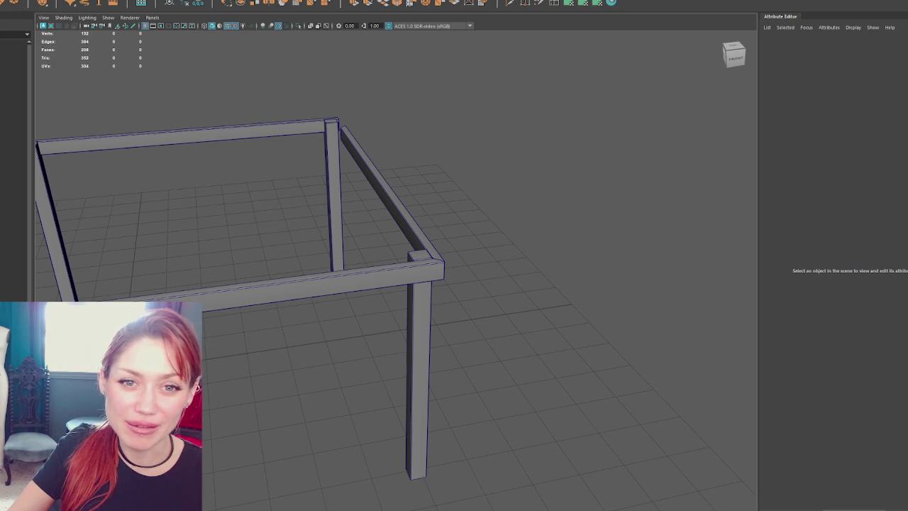
left_click(366, 159)
mouse_move(476, 158)
left_mouse_down()
mouse_move(594, 158)
mouse_move(479, 236)
left_mouse_up()
left_click(483, 111)
mouse_move(483, 111)
left_mouse_down()
mouse_move(611, 146)
mouse_move(382, 298)
left_mouse_up()
left_click(543, 172, "shift")
- Delete the two selected beams and move both right legs inward along X
key("Delete")
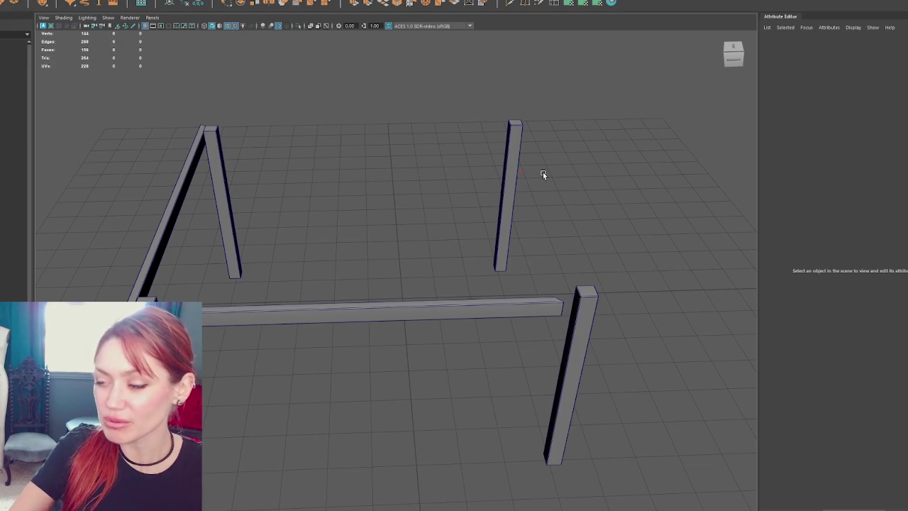
left_click(494, 138)
left_click(578, 364, "shift")
mouse_move(506, 385)
left_mouse_down()
mouse_move(469, 390)
mouse_move(447, 318)
mouse_move(514, 481)
left_mouse_up()
left_click(446, 319)
- Duplicate the long side rail and position the copy at the front right, meeting the post
scroll(432, 314, "up", 3)
left_click(557, 461)
mouse_move(557, 461)
left_mouse_down()
mouse_move(320, 426)
mouse_move(298, 433)
left_mouse_up()
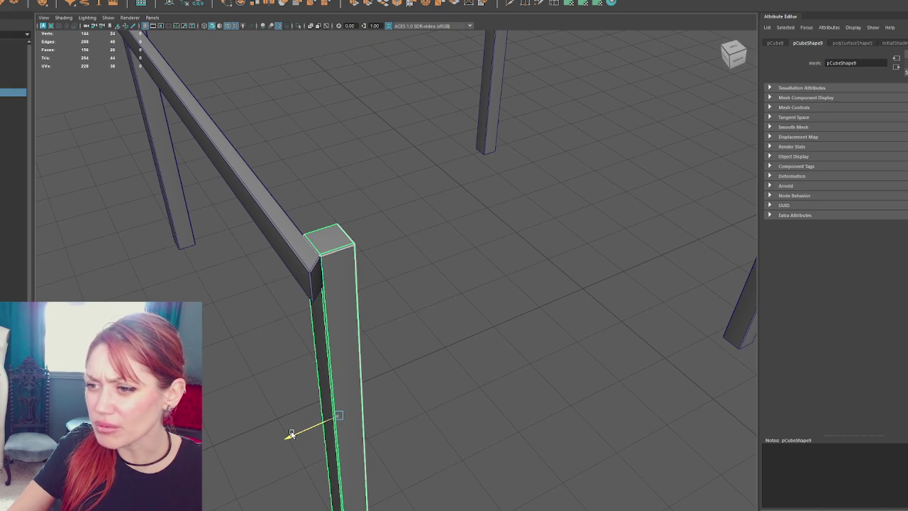
scroll(290, 433, "down", 5)
left_click(649, 226)
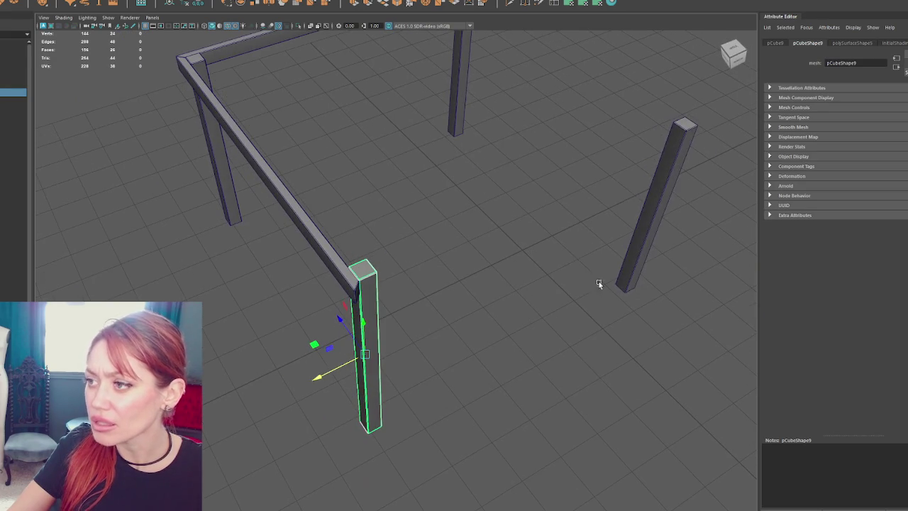
left_click(326, 231)
mouse_move(326, 230)
left_mouse_down()
mouse_move(361, 304)
mouse_move(291, 306)
mouse_move(334, 312)
left_mouse_up()
key("ctrl+d")
key("e")
key("w")
mouse_move(254, 282)
left_mouse_down()
mouse_move(334, 330)
mouse_move(426, 359)
mouse_move(541, 348)
mouse_move(573, 316)
mouse_move(560, 315)
left_mouse_up()
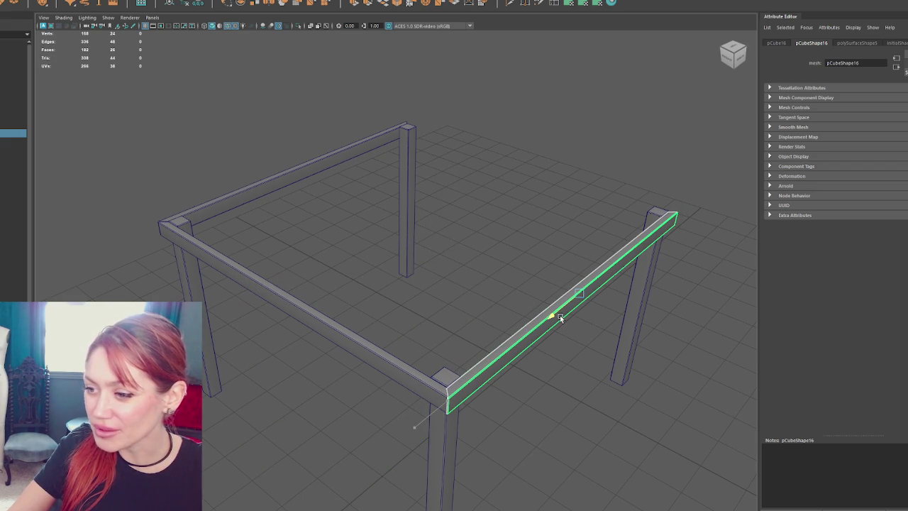
scroll(557, 315, "up", 5)
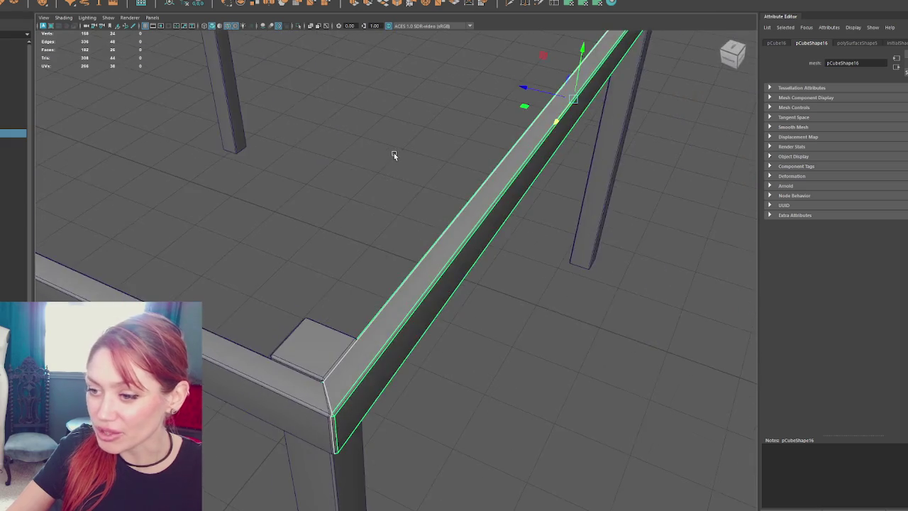
mouse_move(394, 155)
left_mouse_down("alt")
mouse_move(411, 156)
mouse_move(464, 128)
left_mouse_up("alt")
left_click_drag(466, 51, 357, 278)
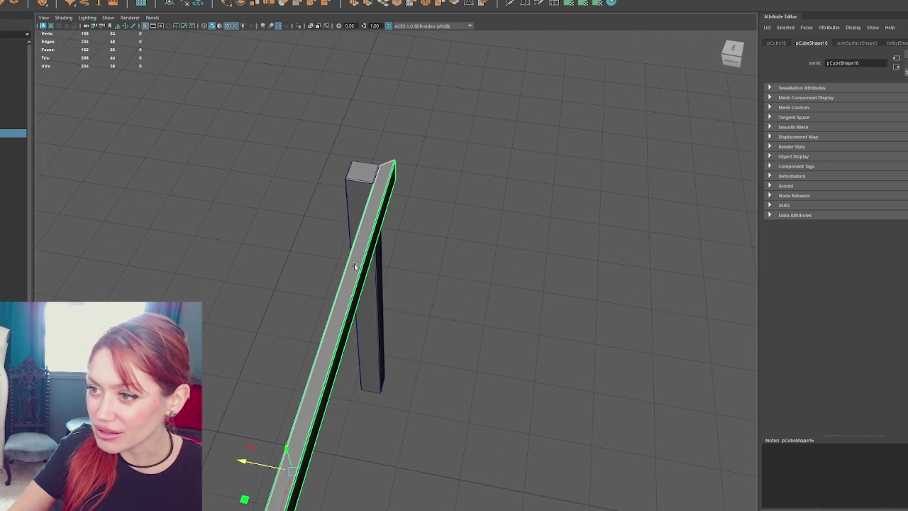
- Copy the long left rail and slide the copy into place along the right side
left_click(380, 305)
scroll(390, 217, "up", 5)
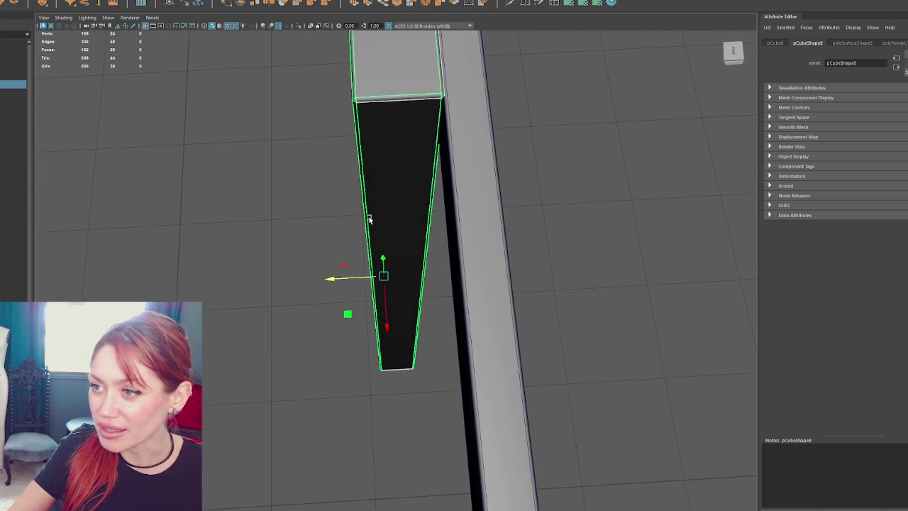
scroll(334, 277, "down", 5)
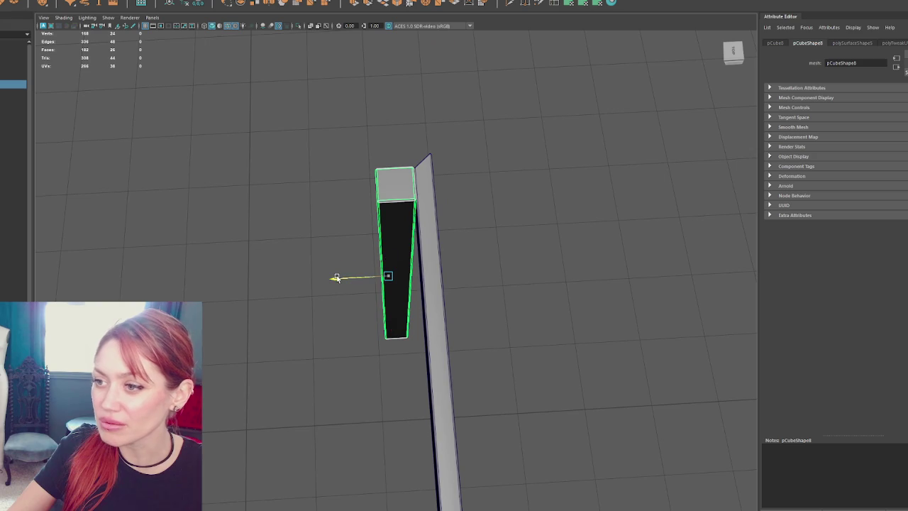
mouse_move(337, 277)
left_mouse_down("alt")
mouse_move(331, 251)
mouse_move(341, 234)
left_mouse_up("alt")
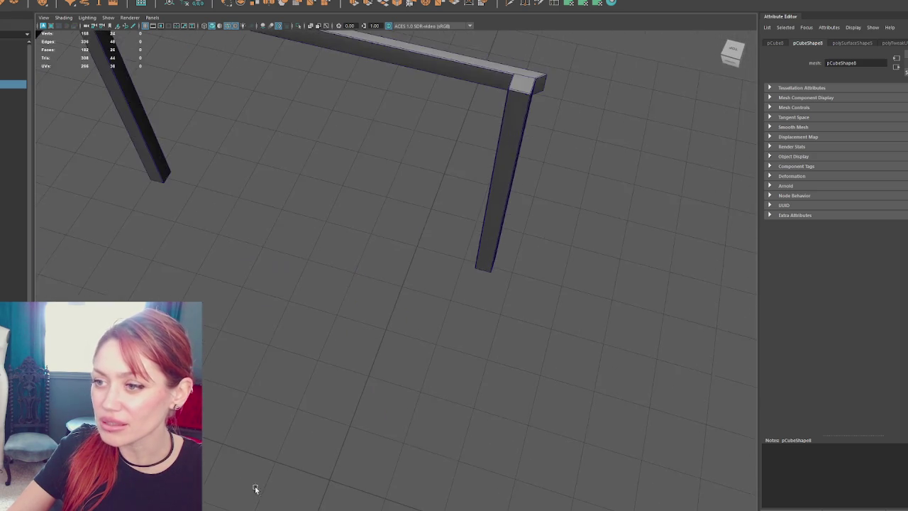
scroll(225, 249, "down", 5)
left_click(206, 206)
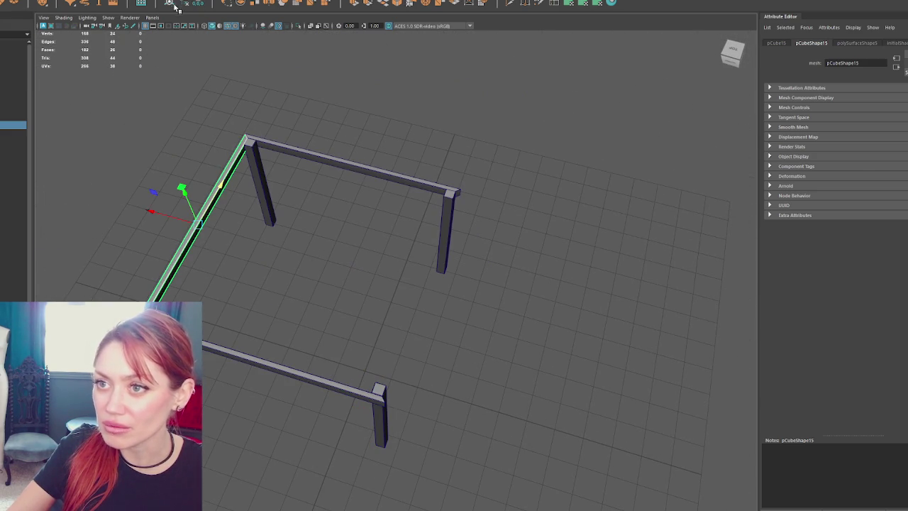
key("ctrl+d")
left_click_drag(173, 216, 403, 258)
key("e")
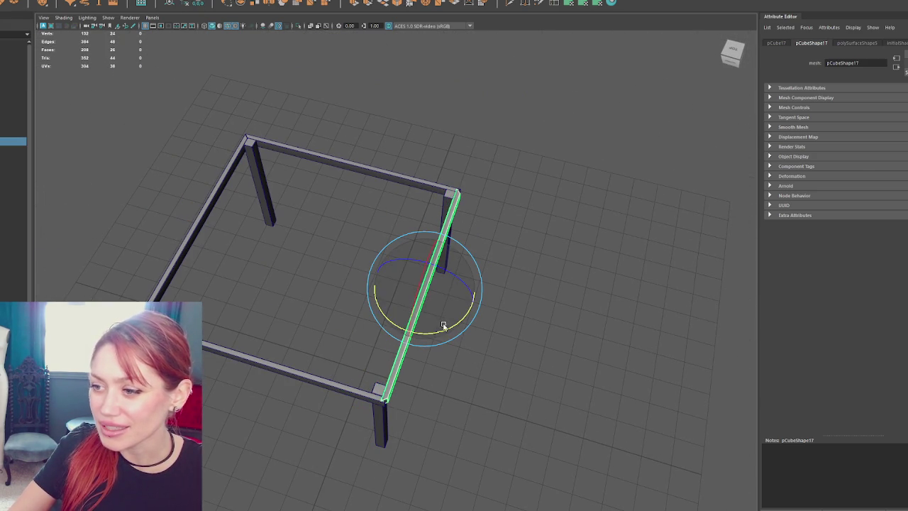
mouse_move(444, 329)
left_mouse_down()
mouse_move(341, 354)
mouse_move(373, 349)
left_mouse_up()
scroll(354, 369, "up", 4)
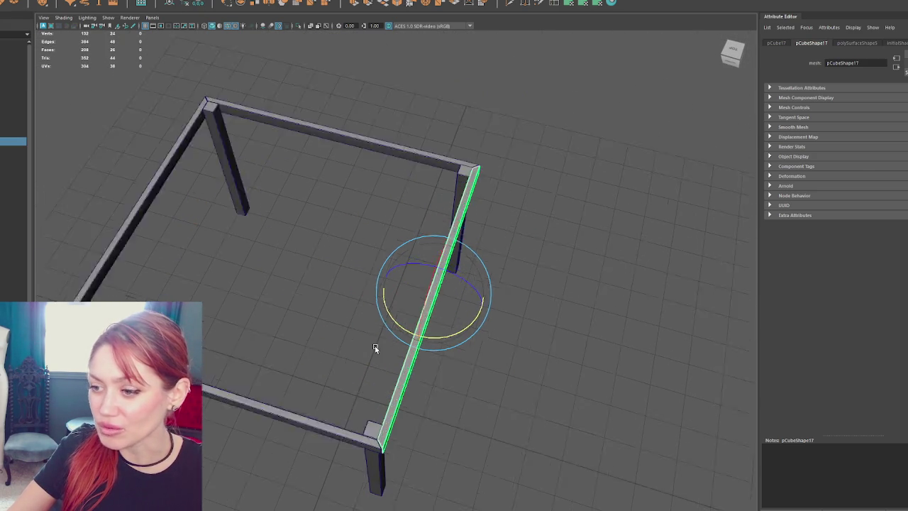
key("w")
left_click_drag(433, 160, 438, 160)
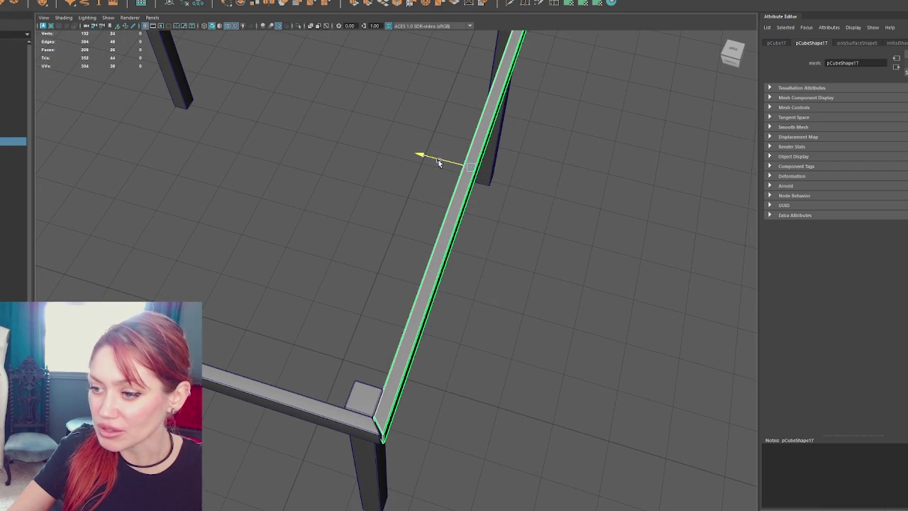
- Nudge the thin corner piece slightly along X to close the frame corner
left_click(291, 398)
right_click(325, 288)
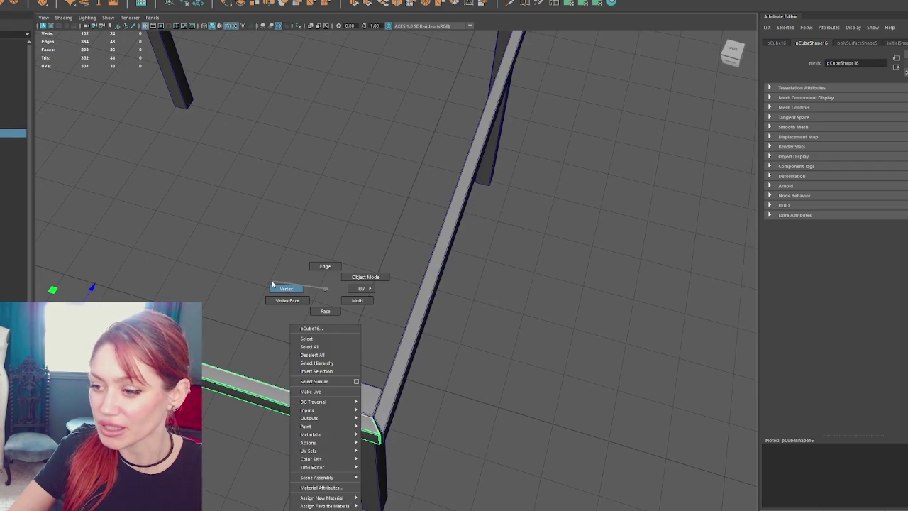
key("Escape")
key("ctrl+z")
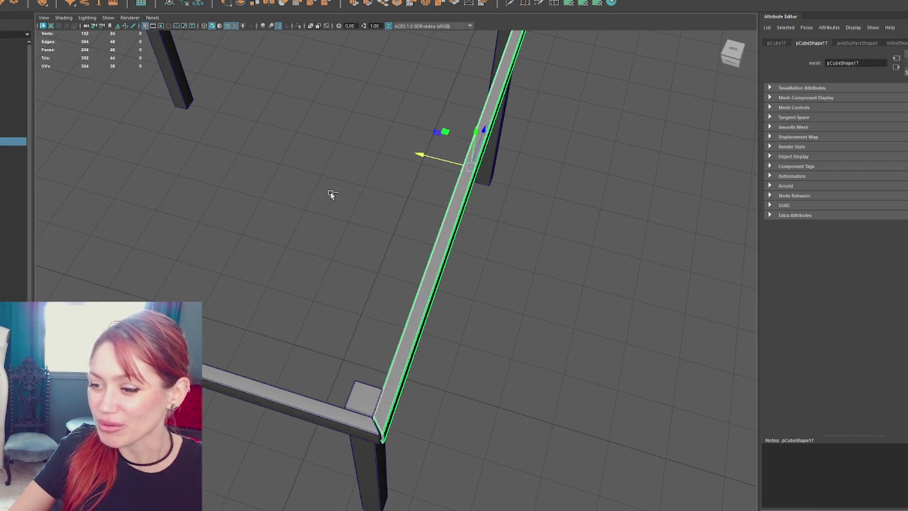
left_click(361, 379)
left_click_drag(362, 374, 409, 390)
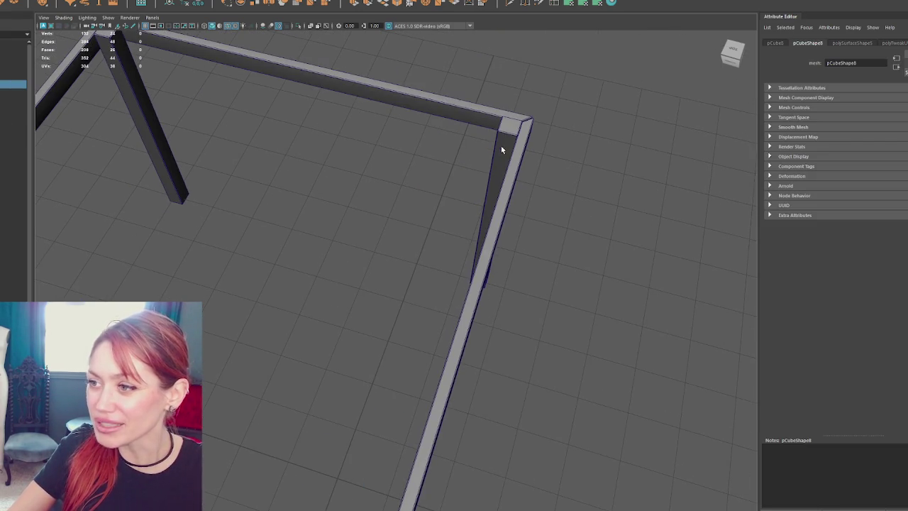
left_click(500, 149)
left_click_drag(501, 149, 446, 203)
key("w")
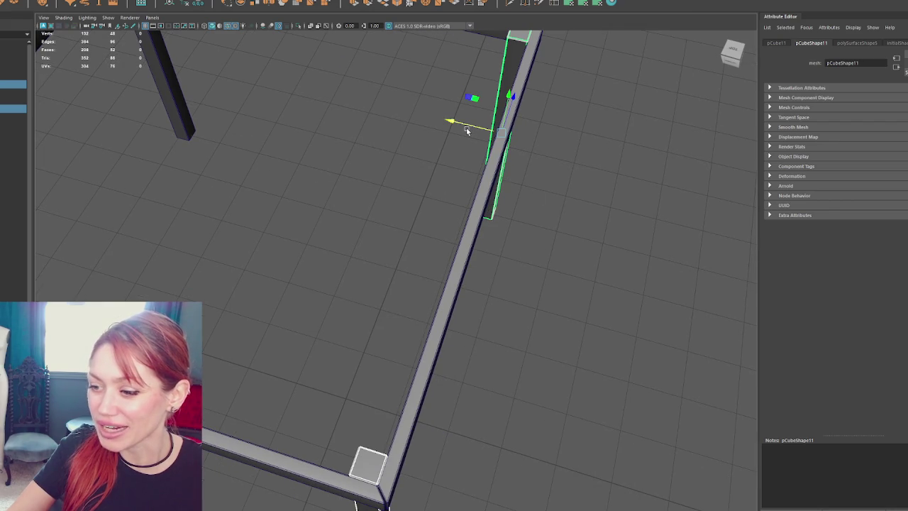
left_click_drag(465, 131, 479, 129)
left_click(365, 334)
- Frame the table in view and bring the pergola reference photo over the scene
key("f")
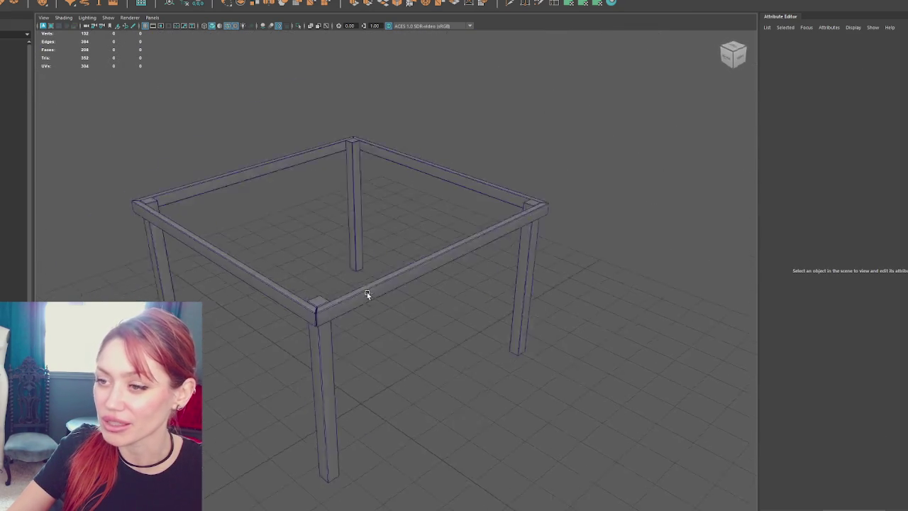
mouse_move(383, 286)
left_mouse_down()
mouse_move(419, 274)
mouse_move(340, 259)
left_mouse_up()
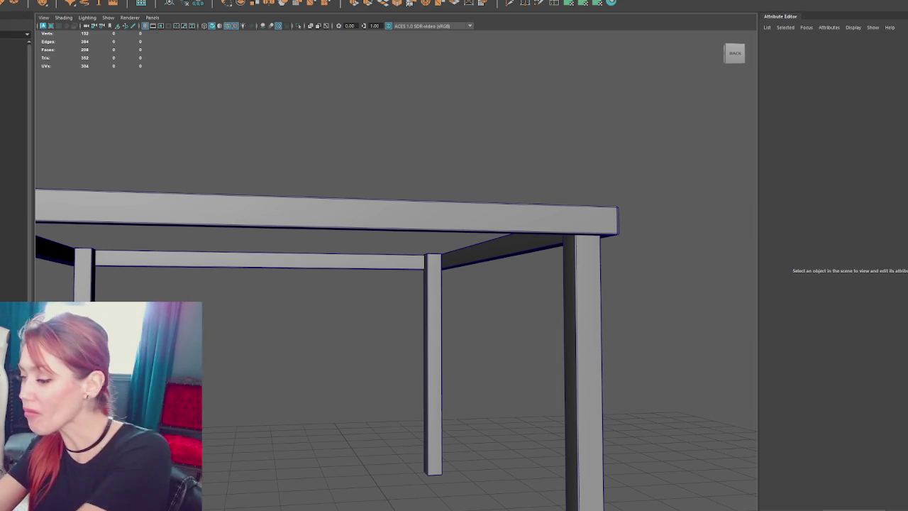
scroll(276, 162, "down", 5)
mouse_move(276, 162)
left_mouse_down()
mouse_move(346, 174)
mouse_move(329, 189)
left_mouse_up()
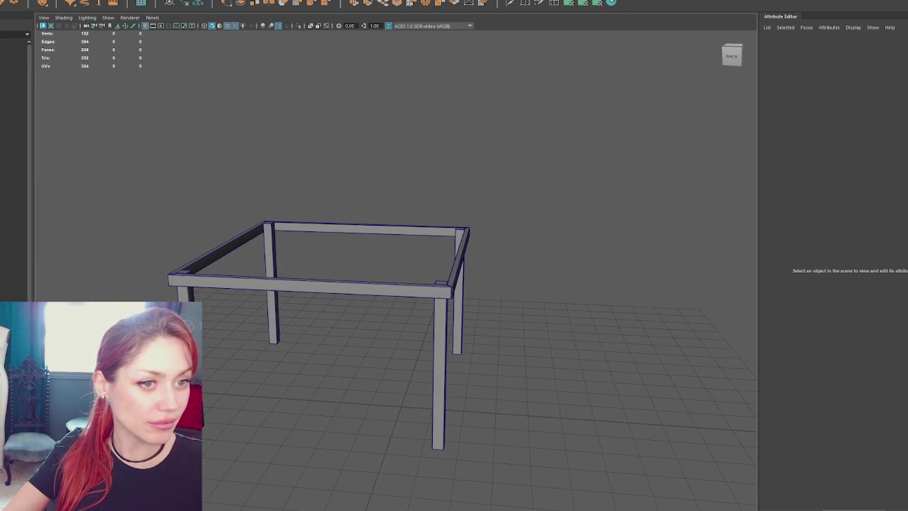
left_click_drag(0, 40, 516, 23)
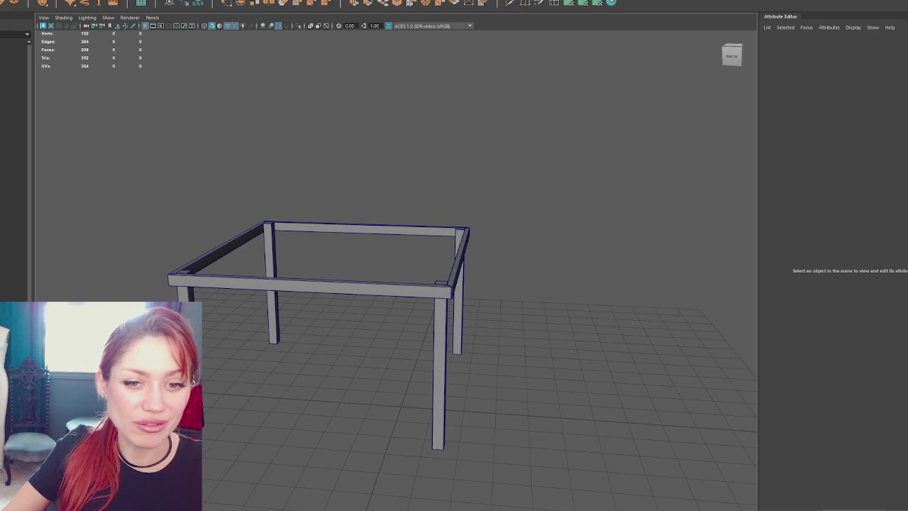
- Lift the new cube onto the frame top and stretch it into a flat plate covering it
scroll(363, 296, "up", 5)
left_click_drag(363, 295, 314, 308)
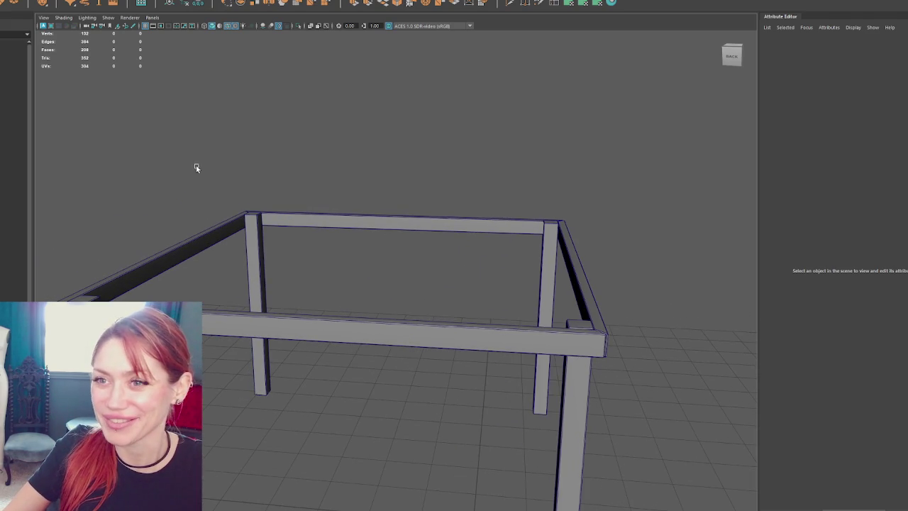
scroll(467, 191, "down", 5)
mouse_move(411, 348)
left_mouse_down()
mouse_move(411, 276)
mouse_move(413, 307)
left_mouse_up()
key("f")
mouse_move(439, 258)
left_mouse_down()
mouse_move(421, 268)
mouse_move(581, 248)
left_mouse_up()
left_click_drag(365, 266, 268, 259)
mouse_move(331, 215)
left_mouse_down()
mouse_move(368, 179)
mouse_move(378, 249)
mouse_move(397, 287)
left_mouse_up()
- In wireframe view, shift the middle leg slightly left along X
left_click(397, 288)
mouse_move(270, 310)
left_mouse_down()
mouse_move(363, 240)
mouse_move(446, 327)
mouse_move(474, 323)
left_mouse_up()
left_click(445, 328)
left_click(518, 355)
mouse_move(518, 355)
left_mouse_down()
mouse_move(397, 340)
mouse_move(303, 363)
mouse_move(263, 355)
mouse_move(297, 360)
mouse_move(310, 338)
left_mouse_up()
left_click(359, 154)
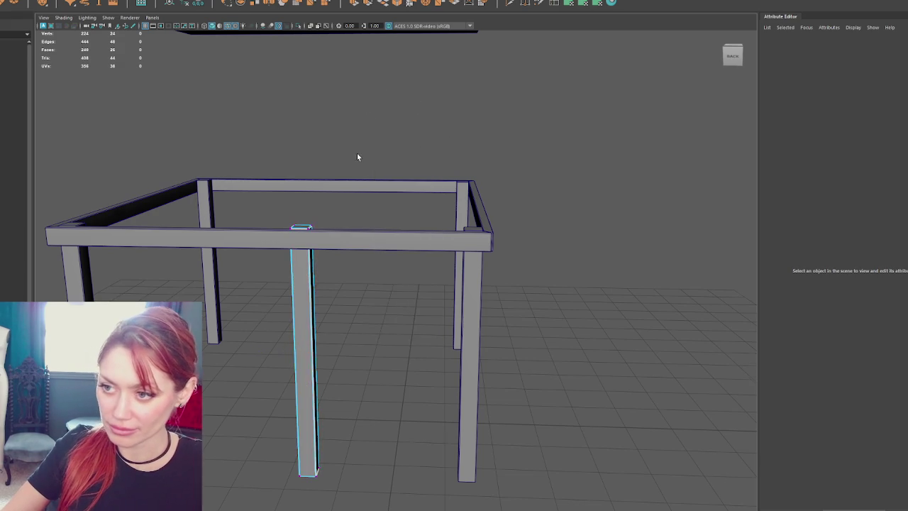
key("4")
mouse_move(379, 210)
left_mouse_down()
mouse_move(329, 510)
mouse_move(317, 510)
left_mouse_up()
key("w")
left_click_drag(284, 357, 260, 356)
left_click(356, 98)
- Tilt the middle piece flat into a beam and slide it along X on the frame
left_click(308, 312)
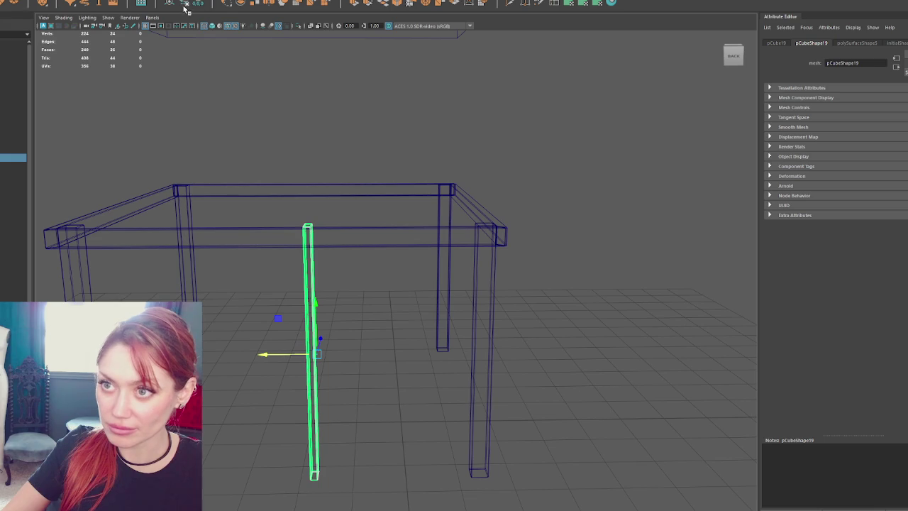
key("e")
mouse_move(309, 356)
left_mouse_down()
mouse_move(324, 321)
mouse_move(447, 312)
mouse_move(290, 278)
mouse_move(278, 189)
mouse_move(286, 174)
mouse_move(446, 198)
left_mouse_up()
key("ctrl+z")
key("ctrl+z")
key("shift+z")
key("w")
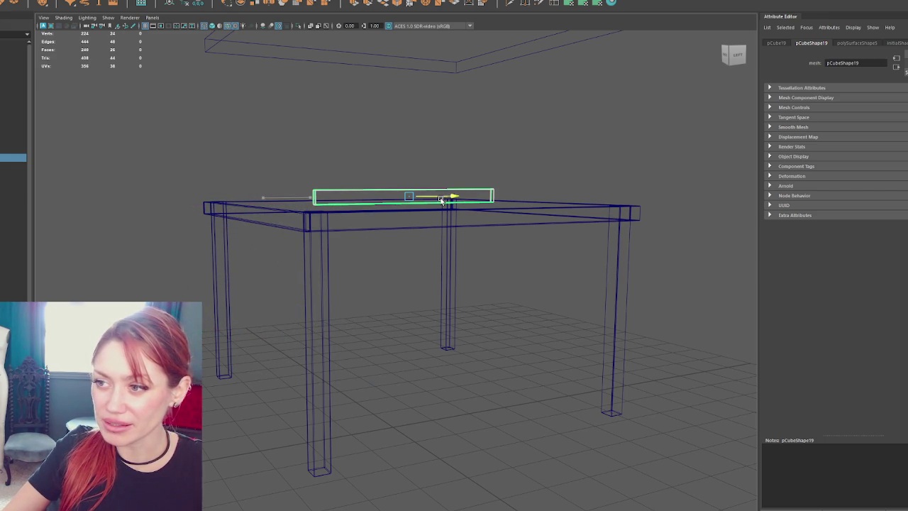
key("4")
left_click_drag(310, 126, 453, 213)
mouse_move(501, 180)
left_mouse_down()
mouse_move(425, 183)
mouse_move(426, 212)
mouse_move(371, 151)
left_mouse_up()
key("5")
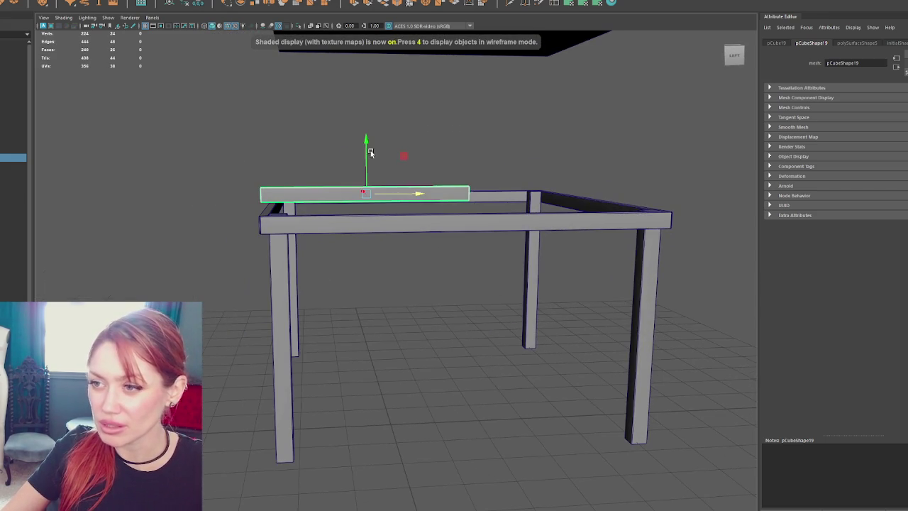
- Lengthen the beam by dragging its end vertices
right_click(311, 137)
left_click(290, 137)
mouse_move(461, 164)
left_mouse_down()
mouse_move(486, 209)
mouse_move(625, 194)
left_mouse_up()
left_click(480, 122)
mouse_move(479, 122)
left_mouse_down()
mouse_move(566, 140)
mouse_move(326, 178)
mouse_move(305, 197)
mouse_move(191, 202)
left_mouse_up()
- Lay a duplicated flat bar beside the upright block, then check the pergola reference photo
left_click(315, 199)
key("ctrl+d")
key("e")
mouse_move(259, 156)
left_mouse_down()
mouse_move(302, 188)
mouse_move(298, 199)
left_mouse_up()
key("w")
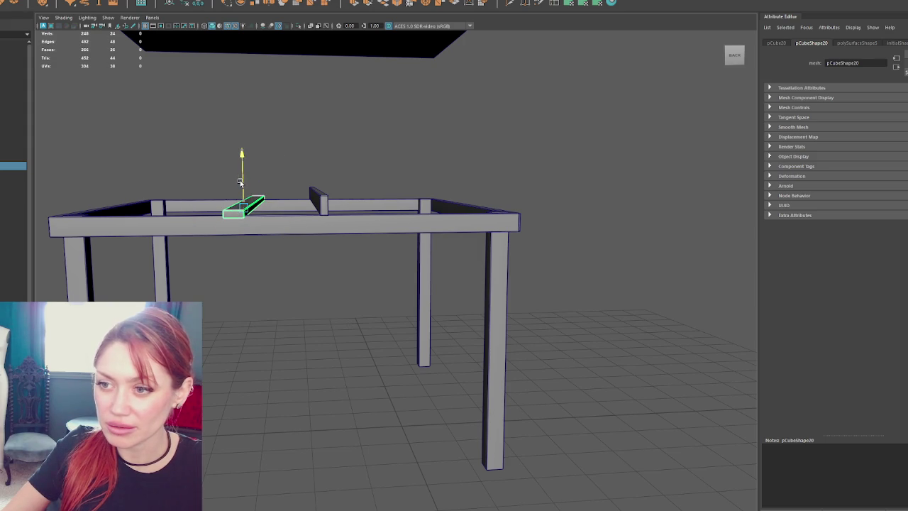
left_click(316, 206)
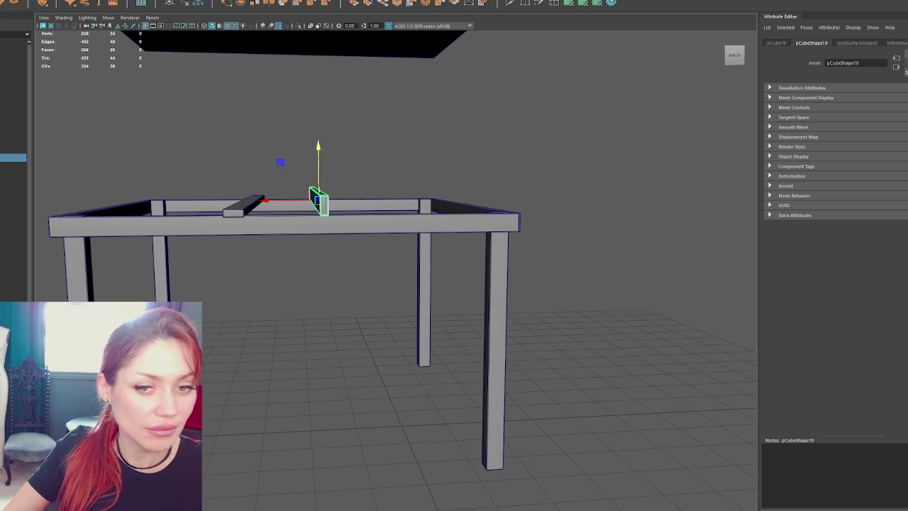
key("alt+Tab")
left_click_drag(377, 0, 391, 1)
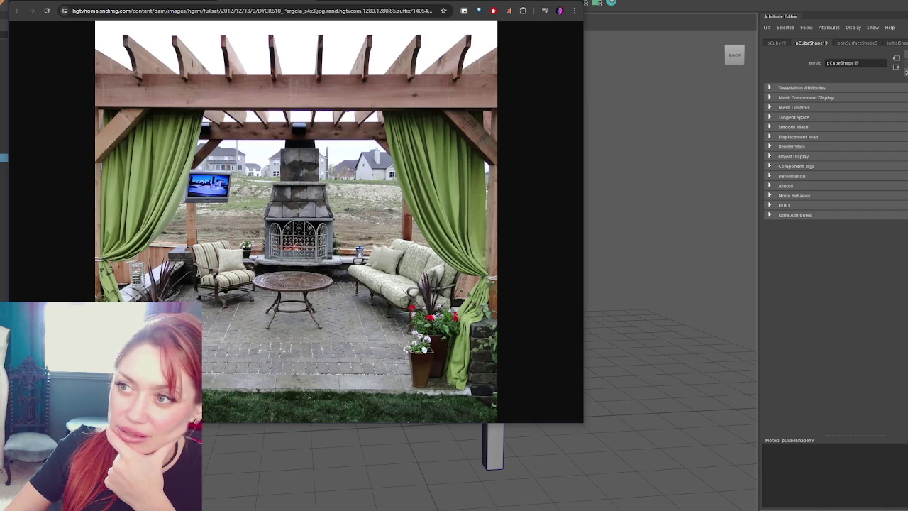
- Hide the Chrome pergola photo and switch back to the Maya table model
key("alt+Tab")
key("alt+Tab")
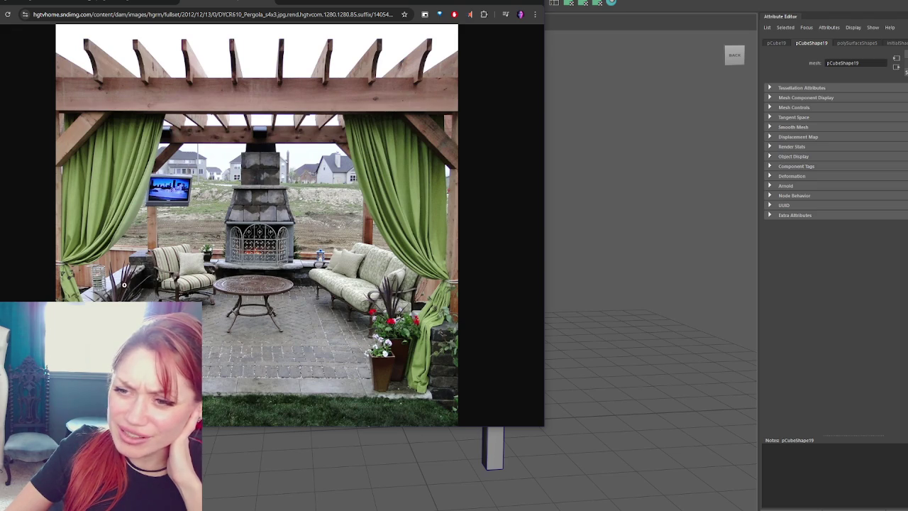
key("alt+Tab")
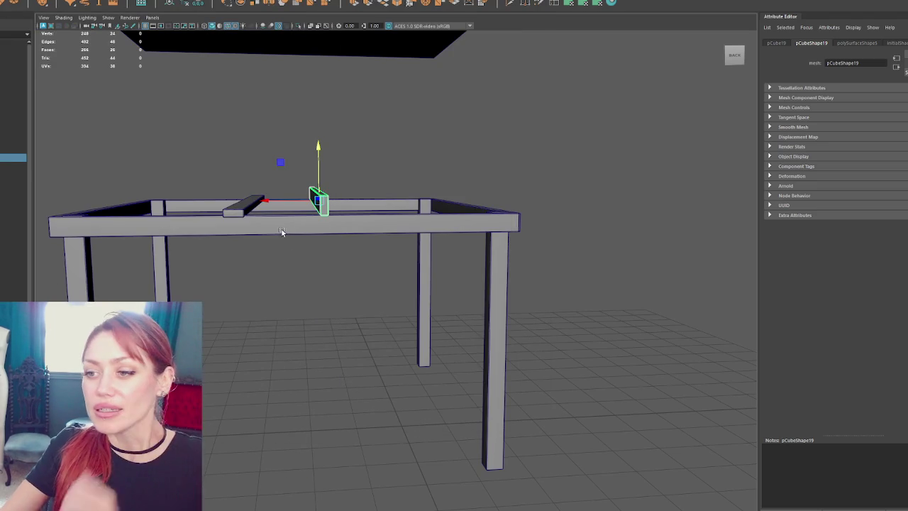
- Delete the flat bar and slide the upright block to the table's left end
left_click(244, 204)
key("Delete")
left_click(321, 199)
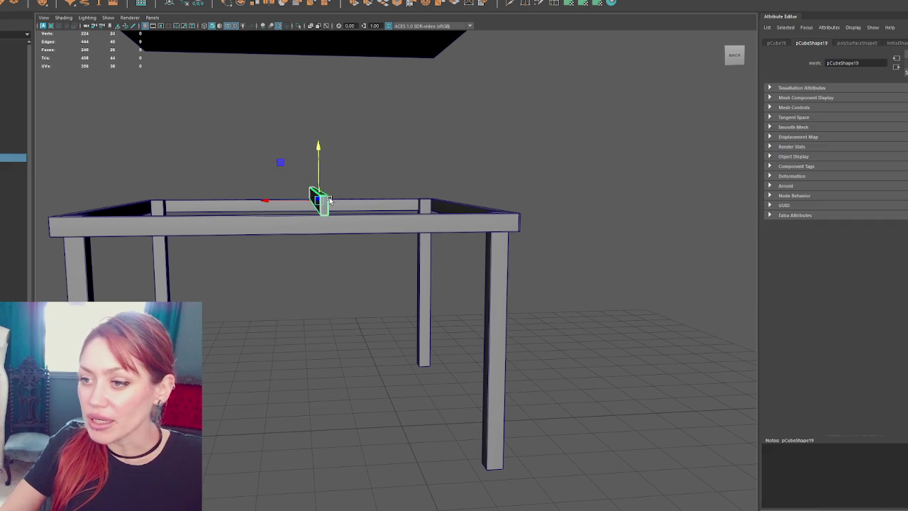
mouse_move(270, 200)
left_mouse_down()
mouse_move(34, 201)
mouse_move(74, 203)
left_mouse_up()
key("ctrl+d")
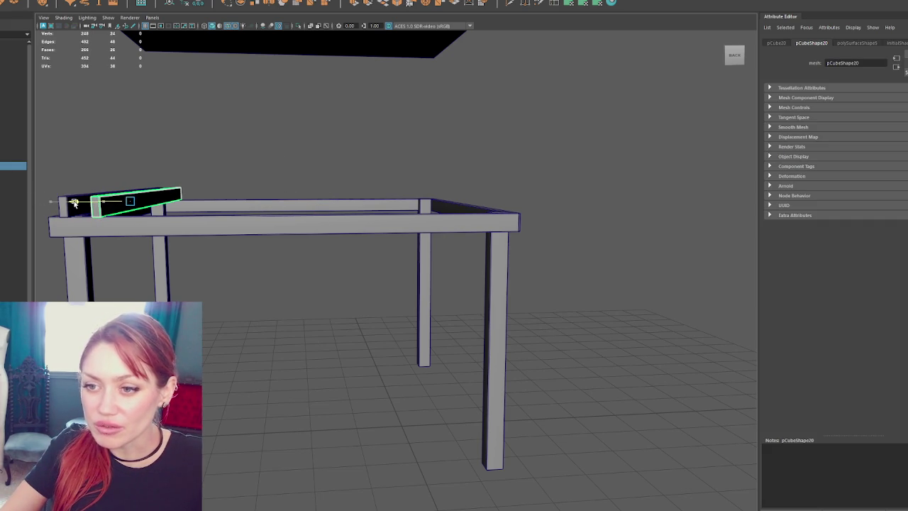
key("Delete")
- Reselect the left-end slat and open Edit > Duplicate Special options (Z offset -1.5, 7 copies)
left_click(71, 205)
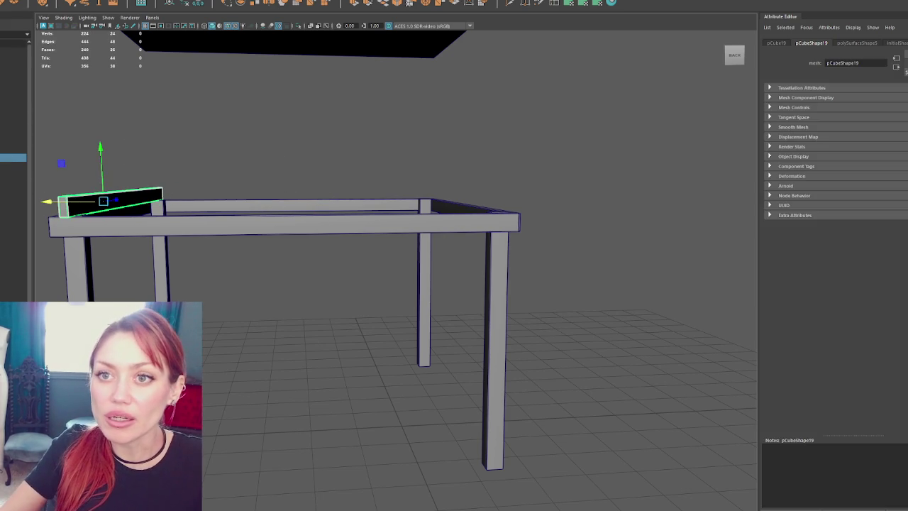
left_click(18, 103)
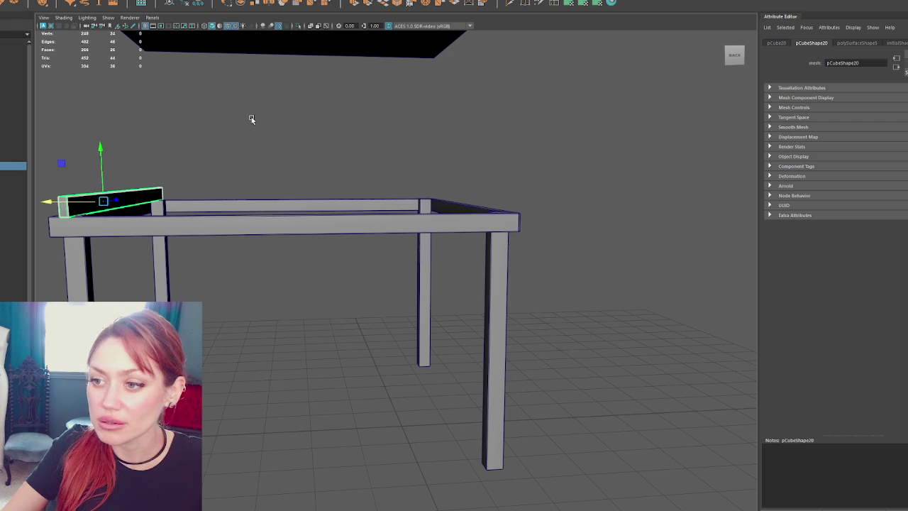
left_click(250, 118)
left_click(116, 197)
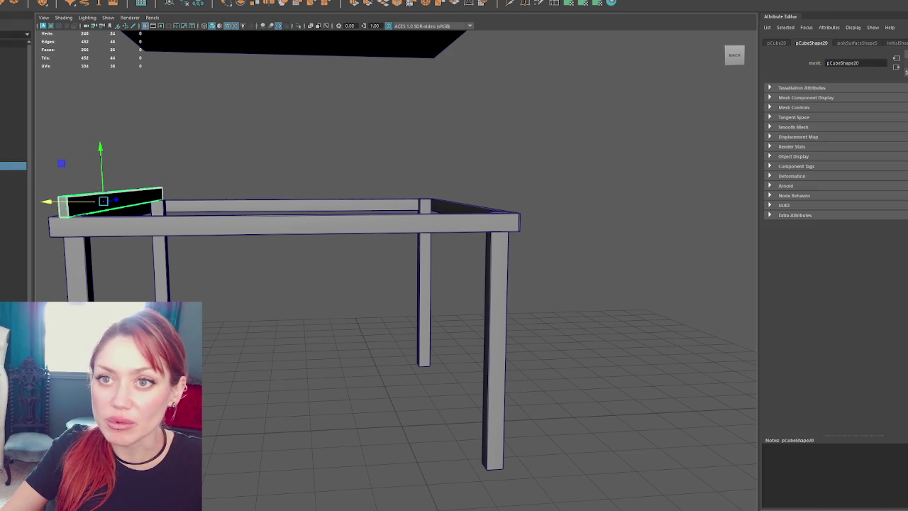
left_click(21, 2)
left_click(41, 94)
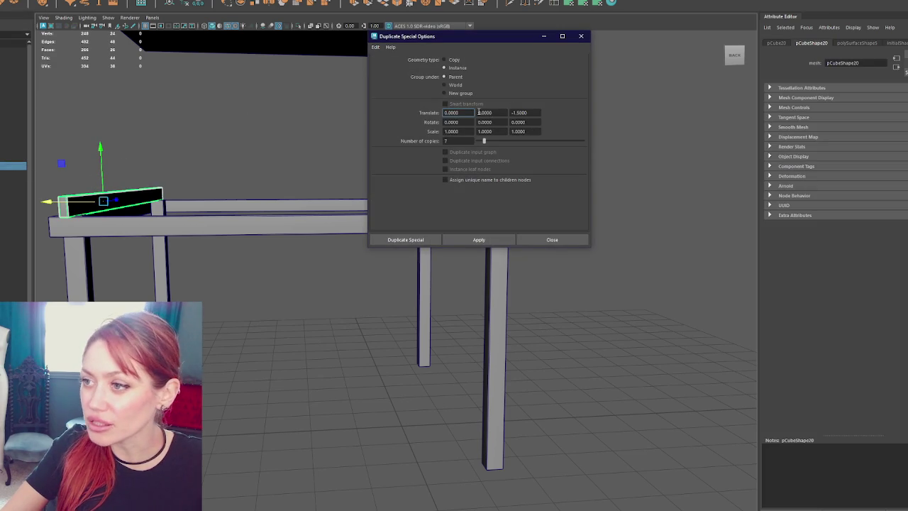
- Try duplicating with a negated Z offset, then X -1 and Z 0, undoing the misplaced copies
left_click(521, 112)
type("-.5")
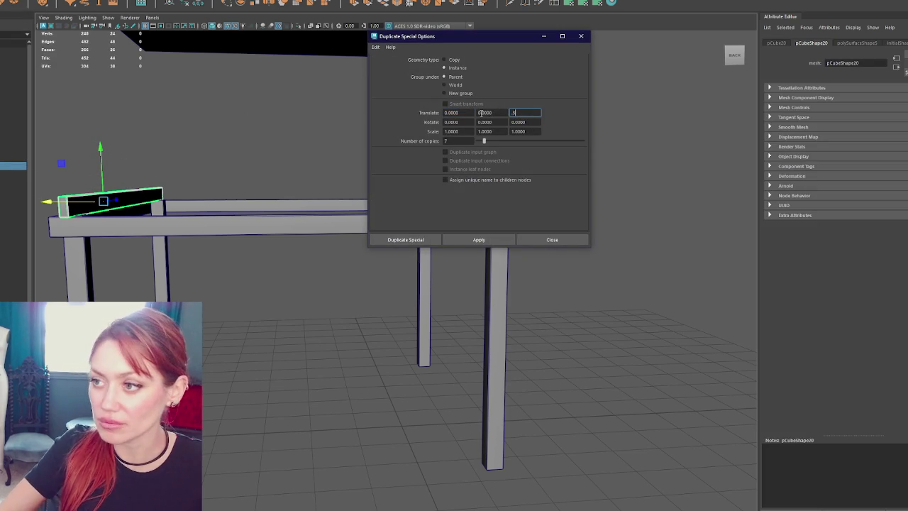
left_click(481, 240)
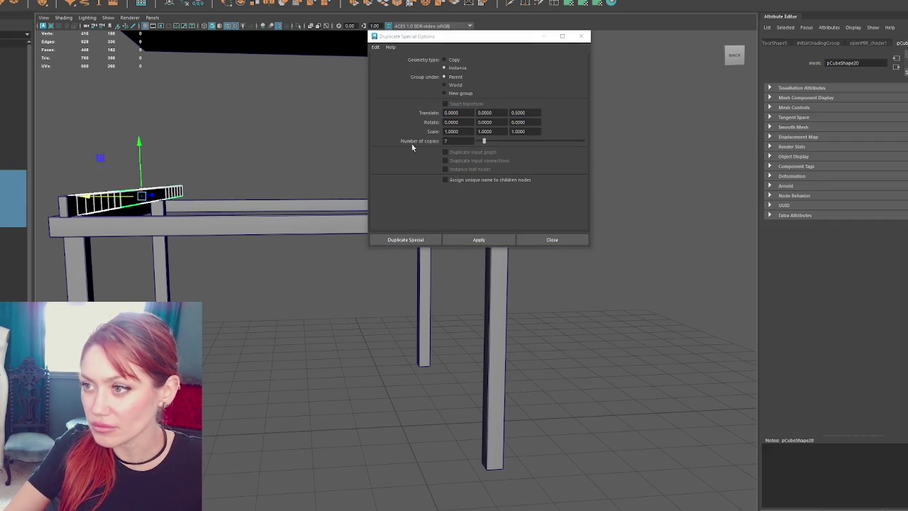
left_click(463, 113)
type("-1")
double_click(533, 111)
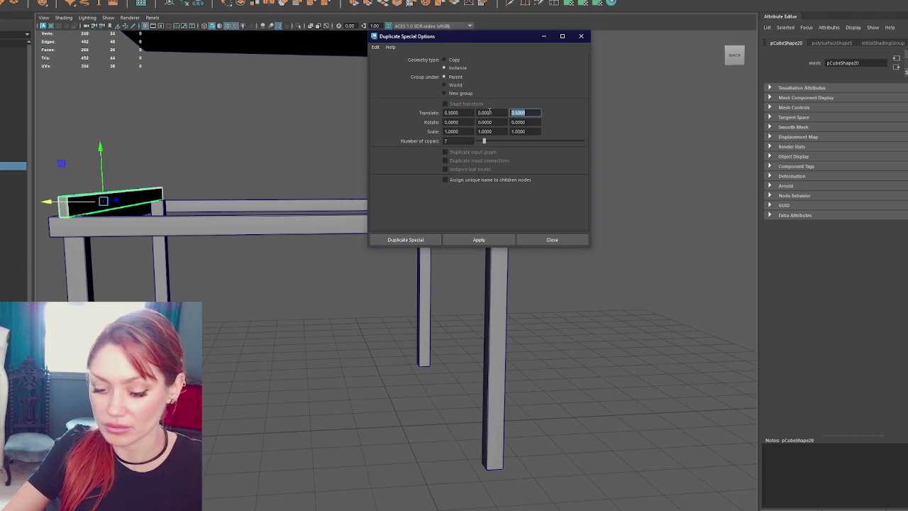
type("0")
left_click(506, 242)
key("ctrl+z")
- Create 7 slat copies at X offset -1.0 so eight slats line the frame top
left_click(446, 113)
type("-")
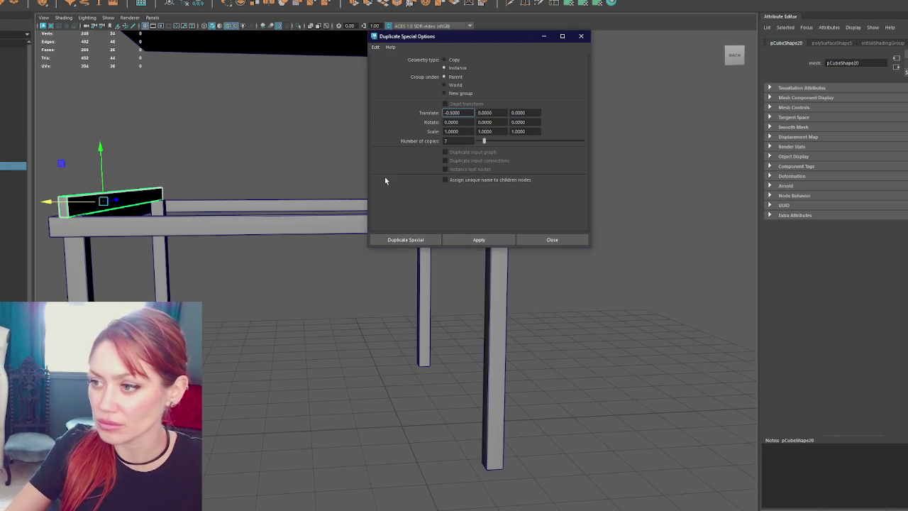
left_click(463, 239)
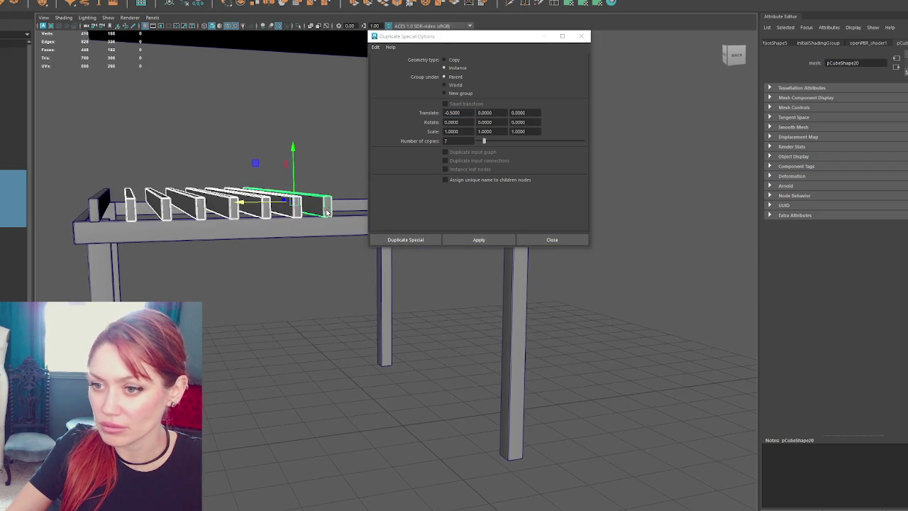
key("ctrl+z")
left_click(451, 113)
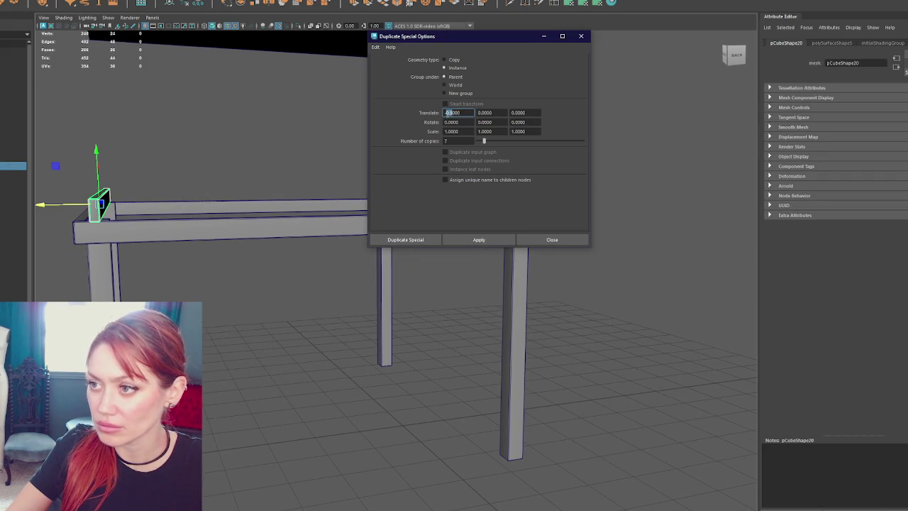
left_click(451, 112)
type("-1")
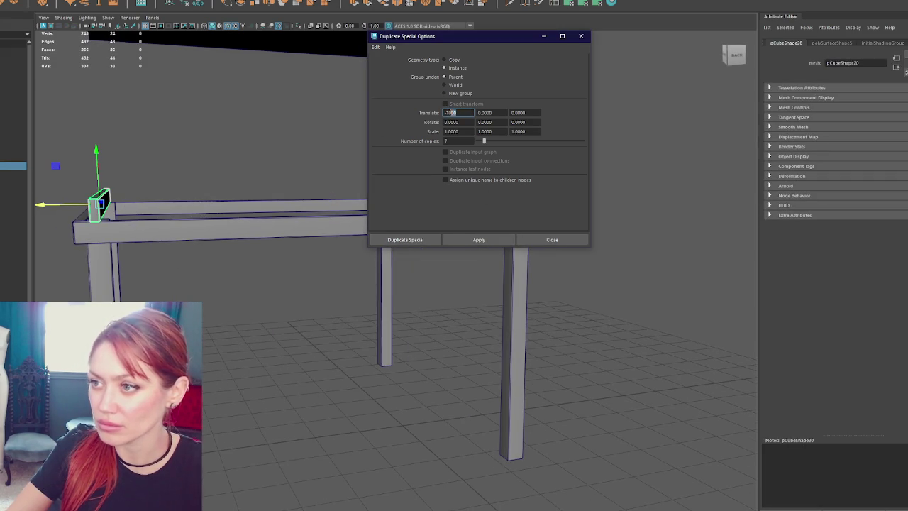
left_click(479, 239)
mouse_move(305, 206)
left_mouse_down()
mouse_move(228, 164)
mouse_move(152, 201)
mouse_move(172, 201)
mouse_move(123, 270)
left_mouse_up()
left_click(118, 270)
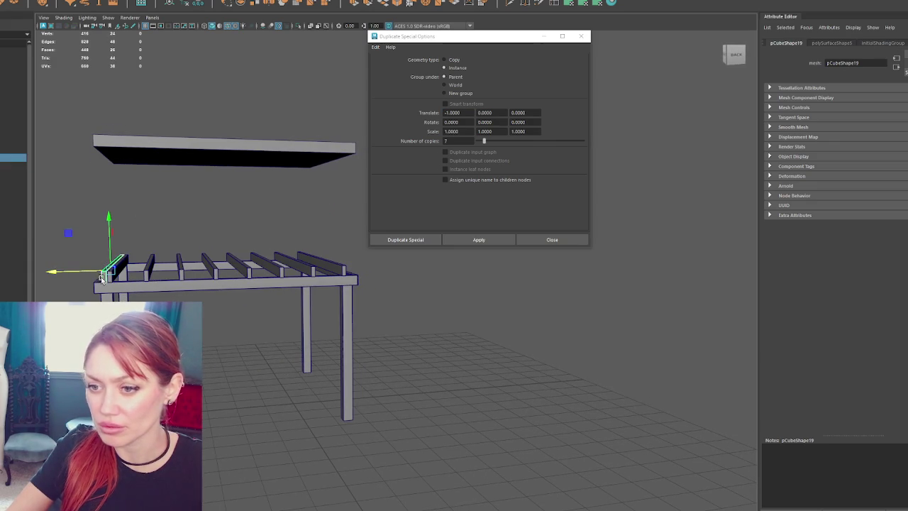
left_click(193, 154)
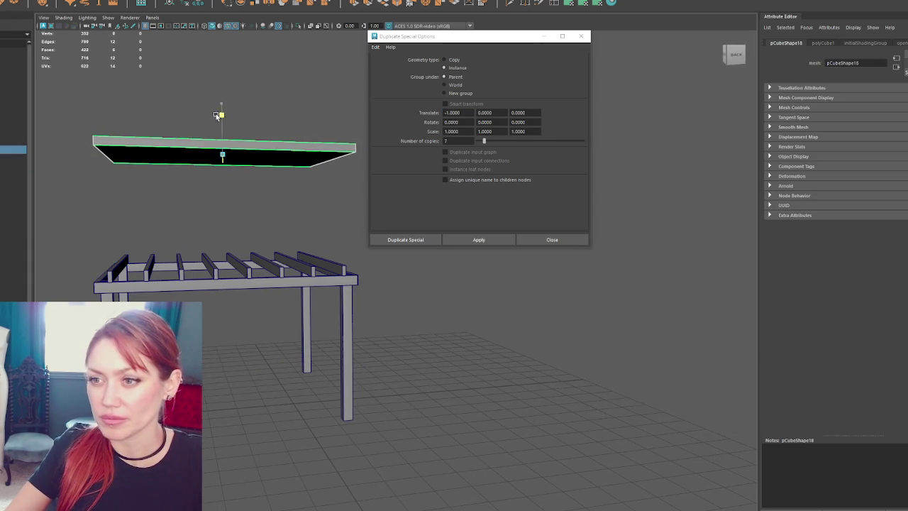
- Drop the roof panel onto the row of slats and close Duplicate Special Options
left_click_drag(221, 103, 218, 216)
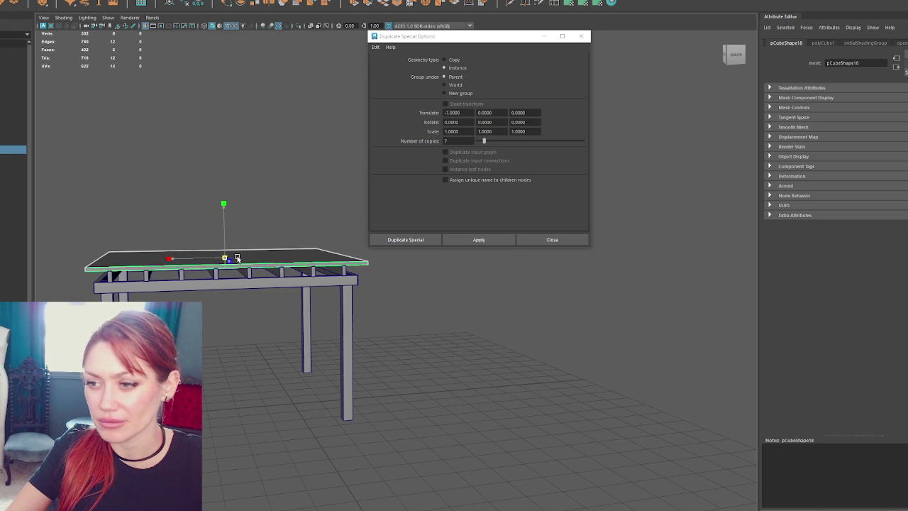
mouse_move(233, 257)
left_mouse_down()
mouse_move(339, 258)
mouse_move(326, 236)
mouse_move(213, 227)
mouse_move(267, 249)
mouse_move(284, 225)
mouse_move(257, 275)
mouse_move(273, 299)
mouse_move(227, 302)
mouse_move(281, 258)
mouse_move(191, 282)
mouse_move(195, 270)
left_mouse_up()
left_click(579, 37)
mouse_move(397, 163)
left_mouse_down()
mouse_move(365, 172)
mouse_move(377, 150)
mouse_move(475, 142)
left_mouse_up()
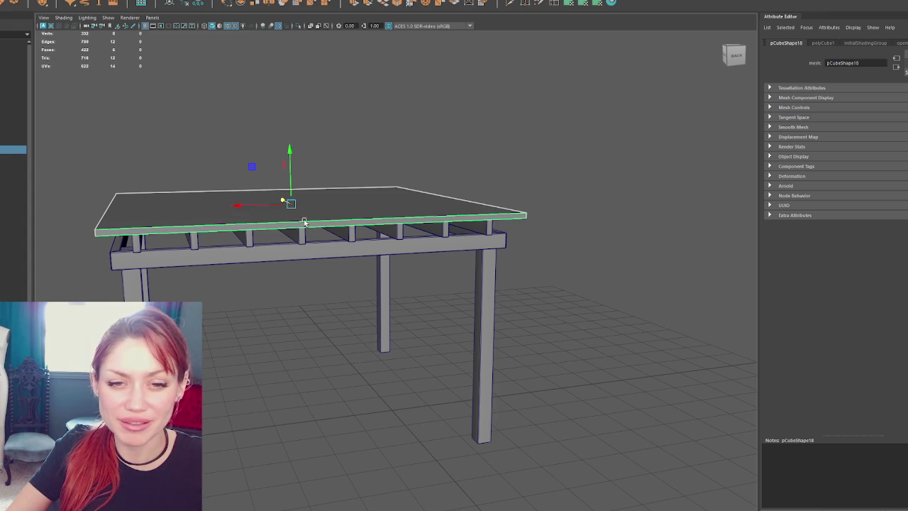
left_click(367, 182)
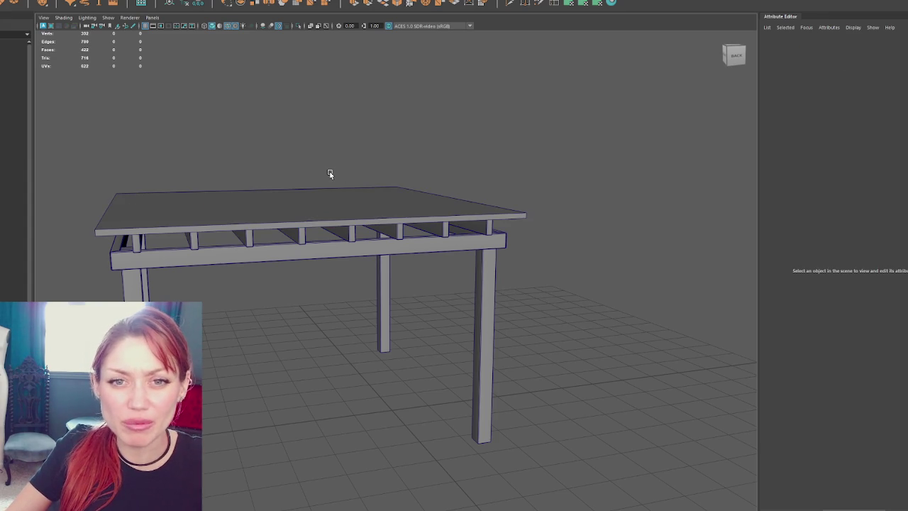
- Orbit around the pergola, checking individual slats and the roof slab, then clear the selection
mouse_move(329, 173)
left_mouse_down()
mouse_move(395, 156)
mouse_move(308, 162)
mouse_move(419, 217)
left_mouse_up()
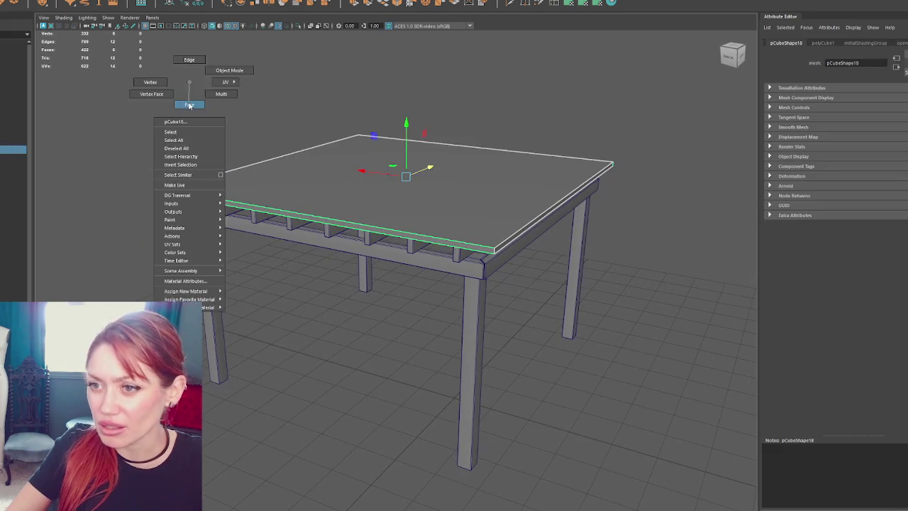
left_click(372, 200)
left_click_drag(372, 201, 367, 226)
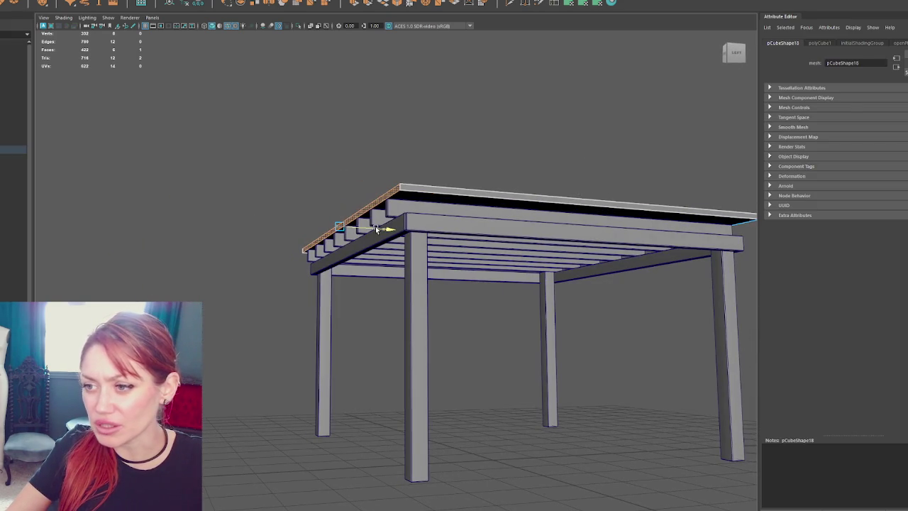
left_click(618, 208)
mouse_move(617, 207)
left_mouse_down()
mouse_move(631, 202)
mouse_move(612, 210)
left_mouse_up()
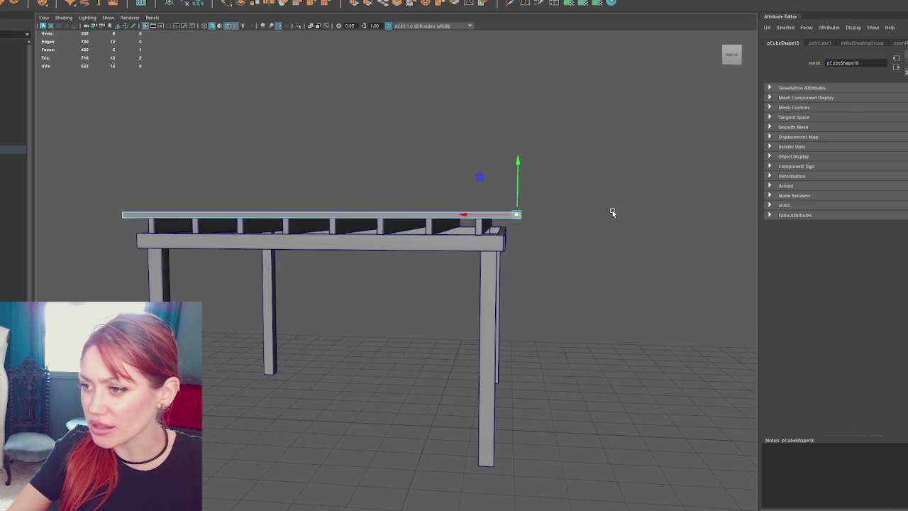
left_click_drag(424, 161, 443, 206)
left_click(445, 231)
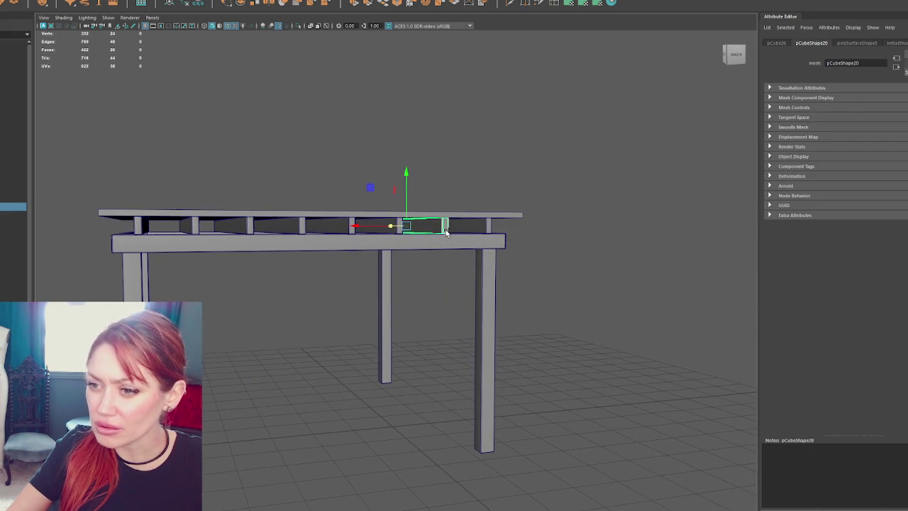
left_click(324, 203)
- Marquee-select the whole structure and combine it with Mesh > Combine, then reselect the merged pCube28
scroll(324, 203, "down", 3)
mouse_move(556, 185)
left_mouse_down()
mouse_move(488, 225)
mouse_move(294, 248)
left_mouse_up()
scroll(294, 248, "up", 3)
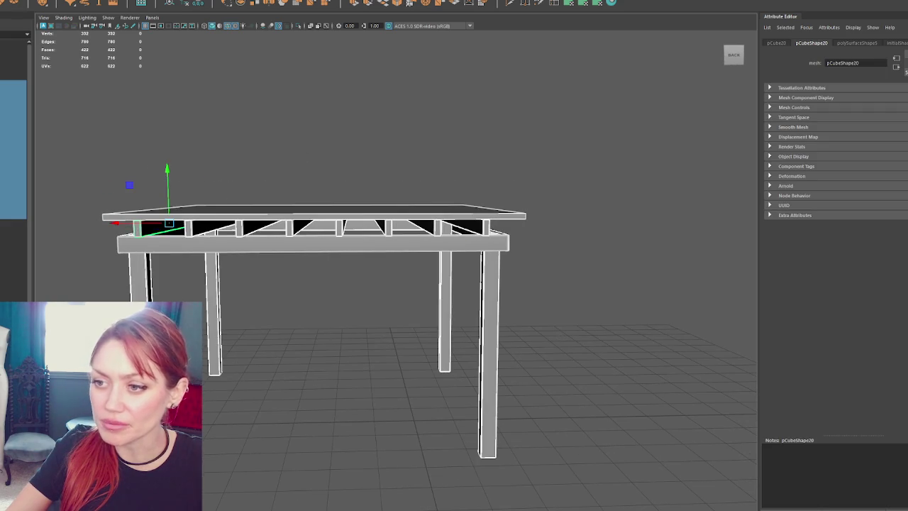
left_click(55, 4)
left_click(78, 14)
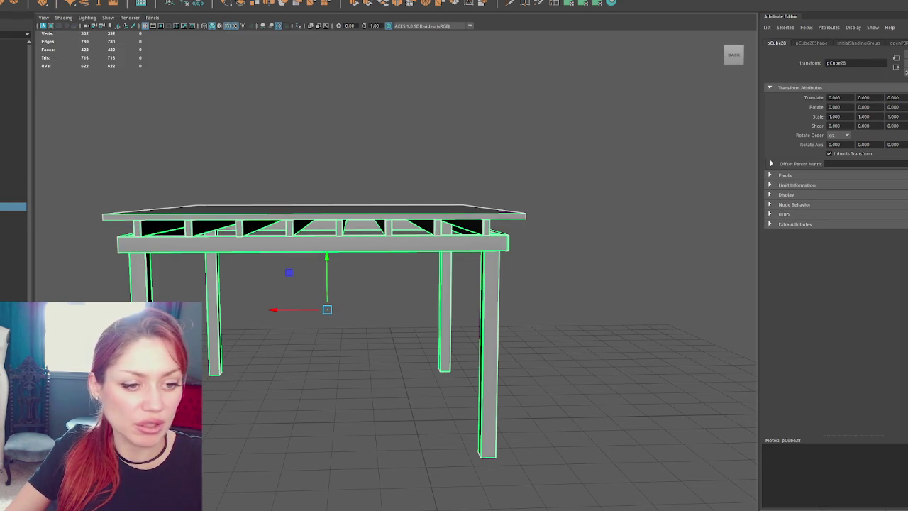
key("ctrl+F11")
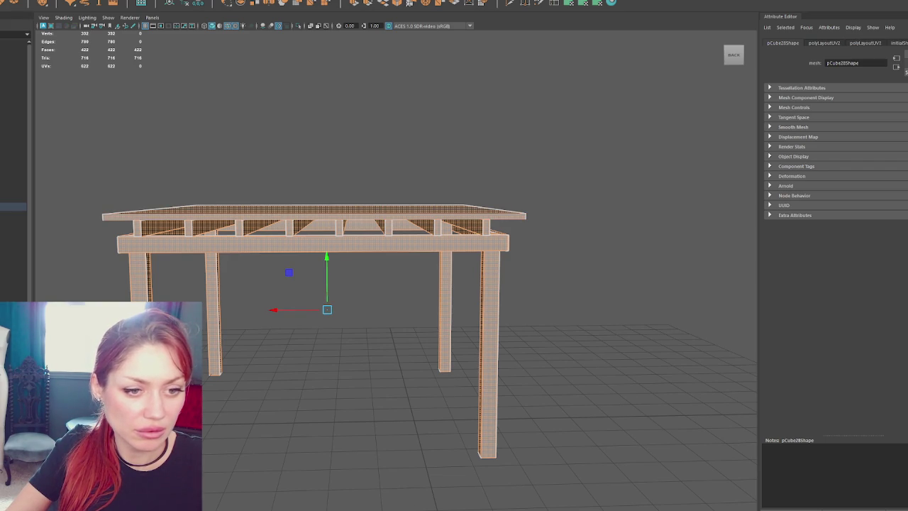
right_click(333, 126)
left_click(122, 219)
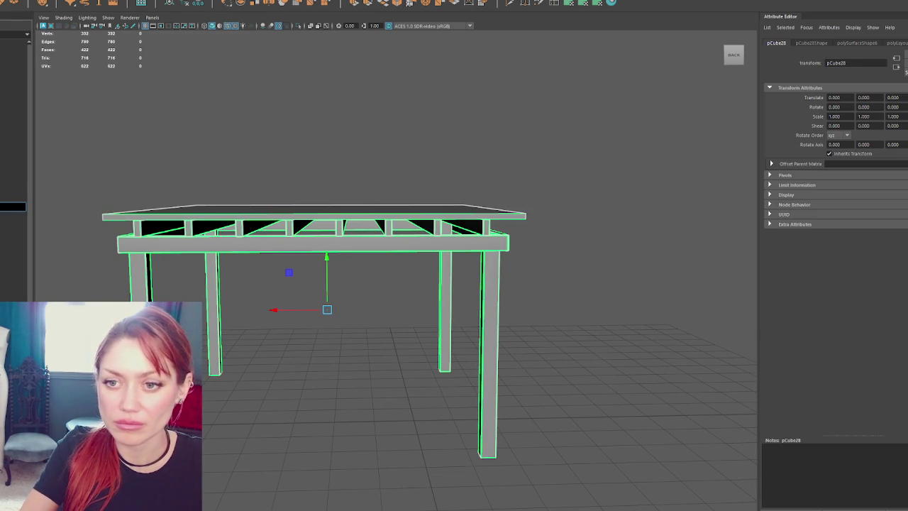
- Confirm the name Pergola, select it in the Outliner and group it into group1
key("Return")
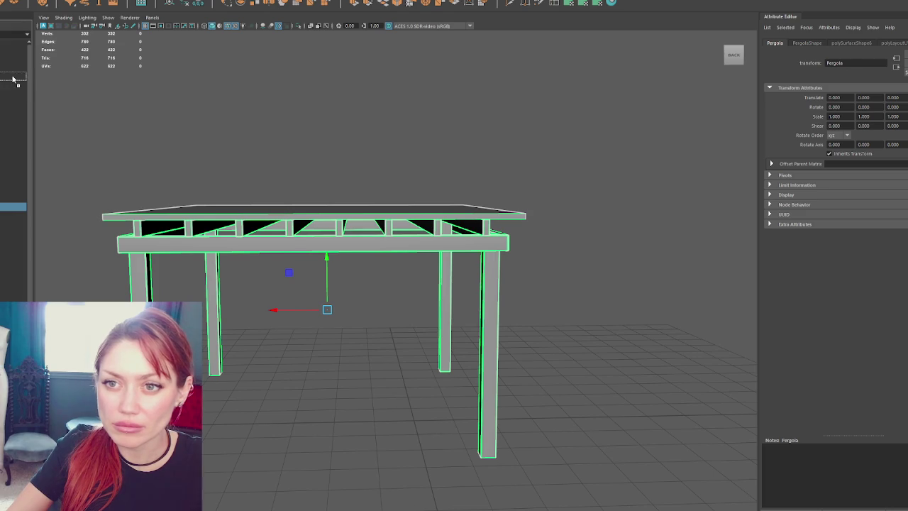
left_click(13, 76)
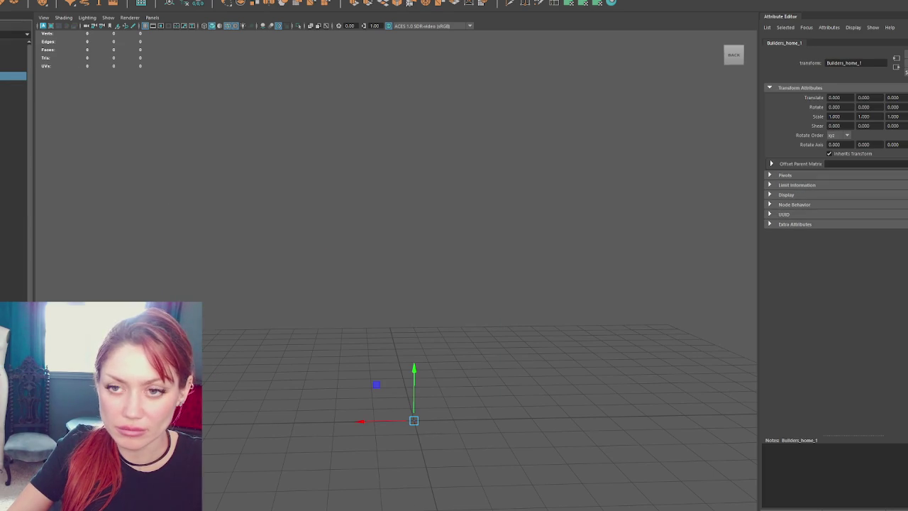
left_click(652, 368)
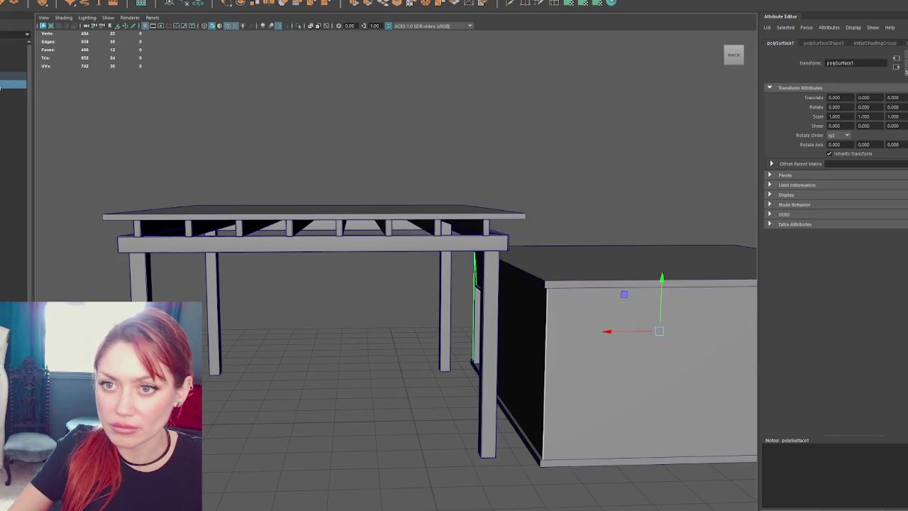
left_click(13, 76)
left_click(13, 132)
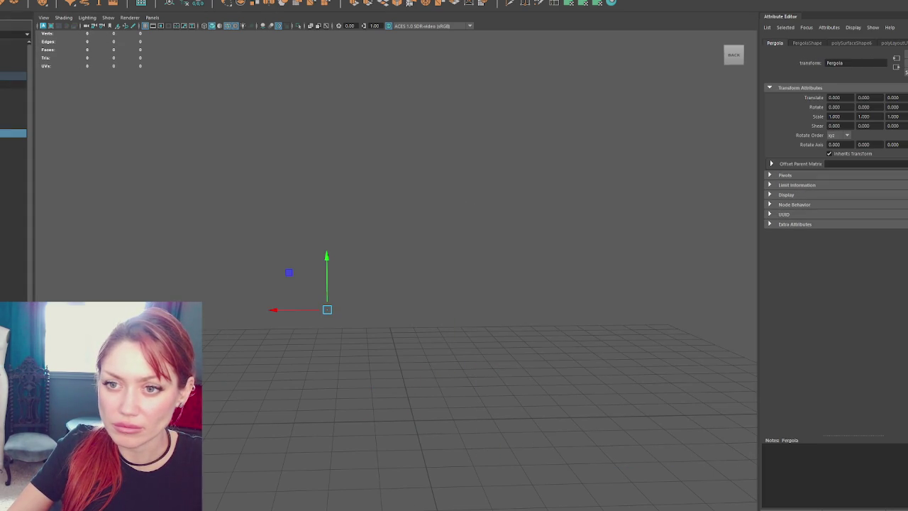
left_click(13, 76)
left_click(13, 133)
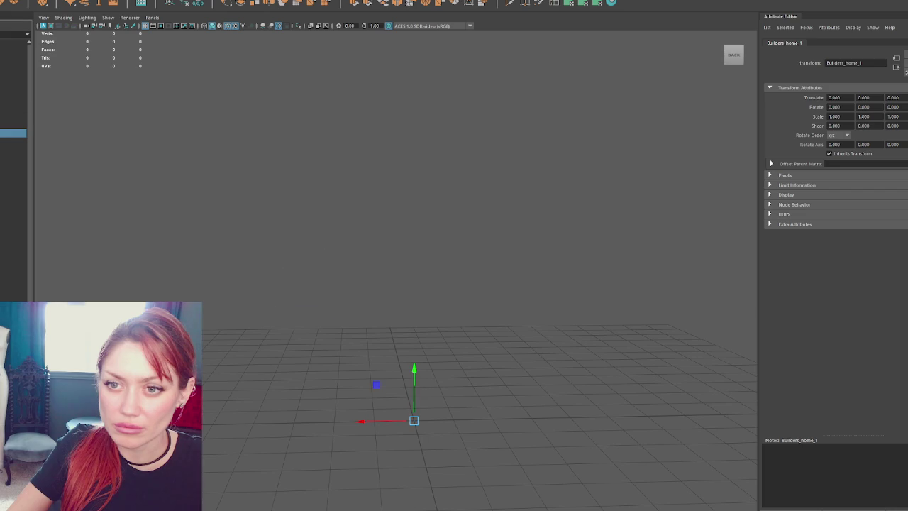
key("ctrl+g")
- Reselect the pergola, delete it by mistake and undo to bring it back
left_click(13, 76)
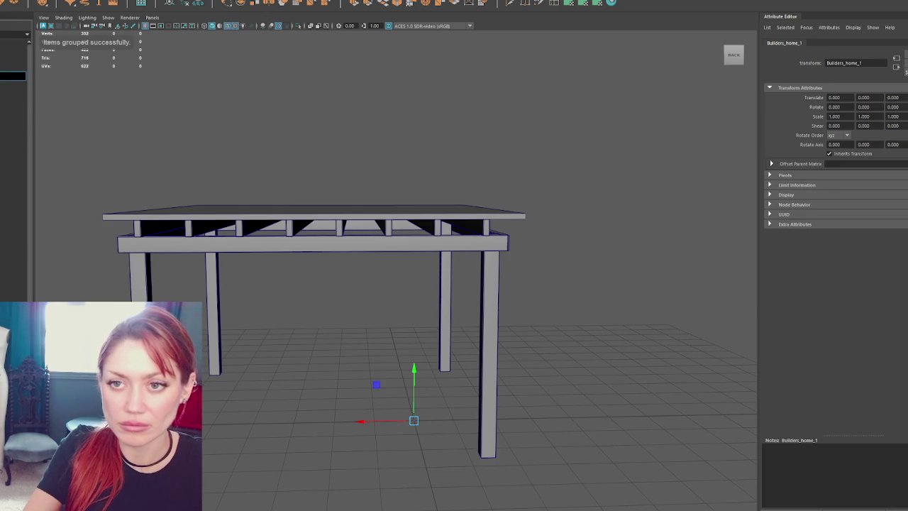
left_click(13, 141)
left_click(12, 132)
key("Delete")
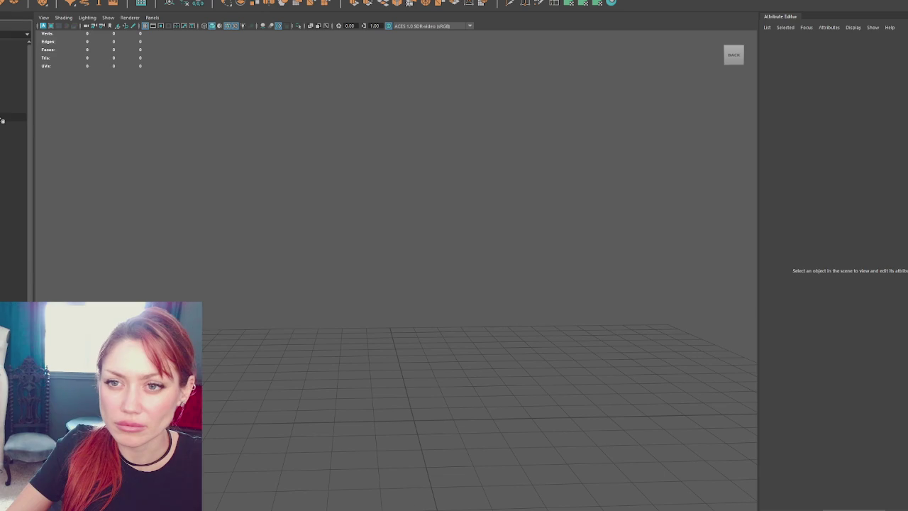
key("ctrl+z")
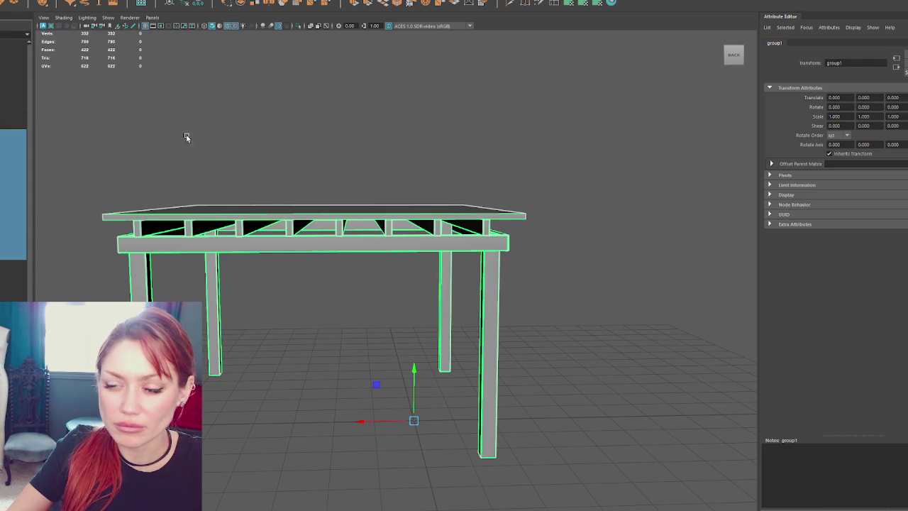
left_click(134, 166)
scroll(172, 164, "down", 5)
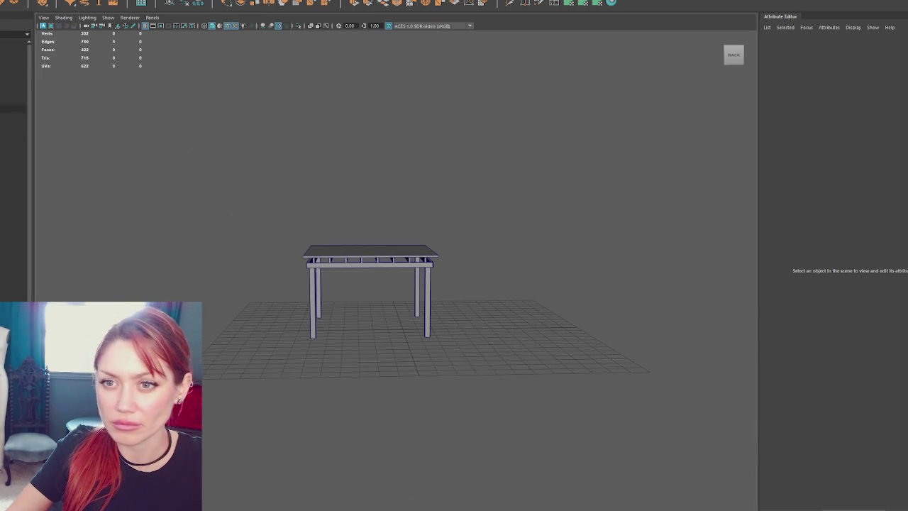
- Undo back to the group1 selection and tumble the view to look down on the pergola
key("ctrl+z")
key("ctrl+z")
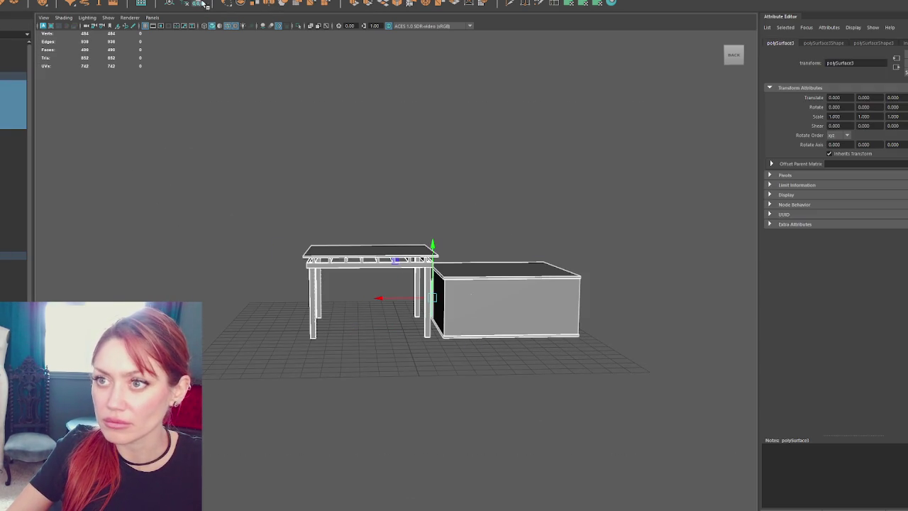
key("ctrl+z")
key("ctrl+z")
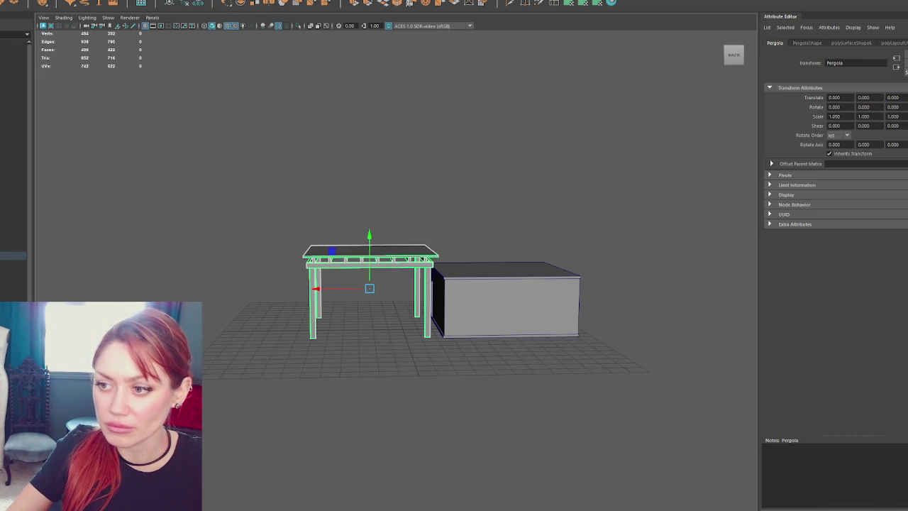
key("ctrl+z")
key("ctrl+z")
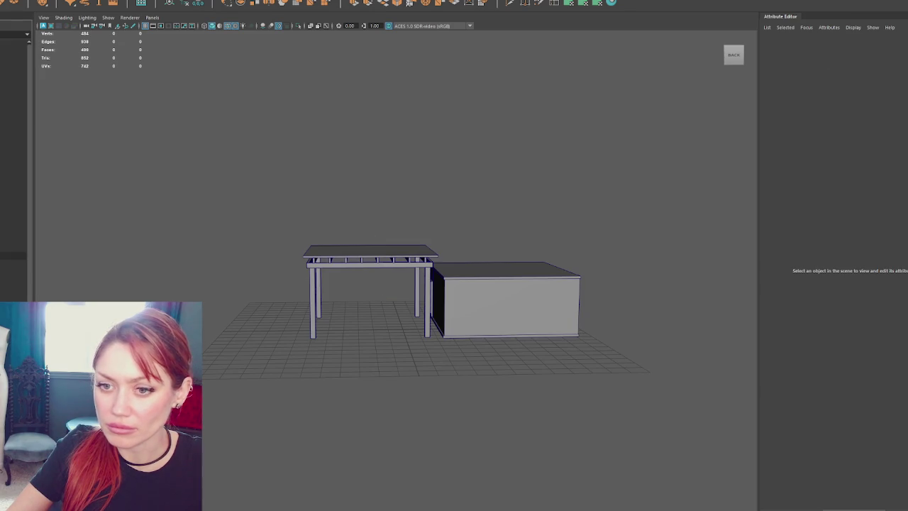
key("ctrl+z")
key("ctrl+z")
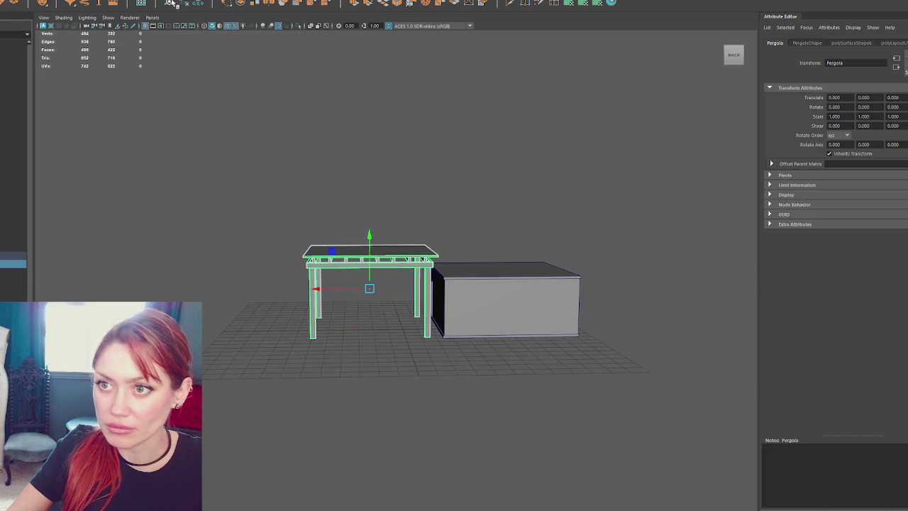
key("ctrl+z")
key("ctrl+z")
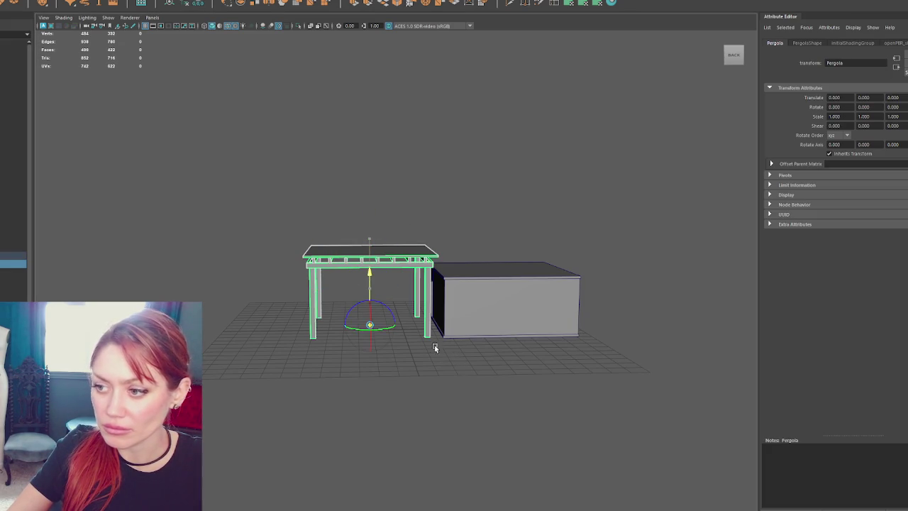
key("ctrl+z")
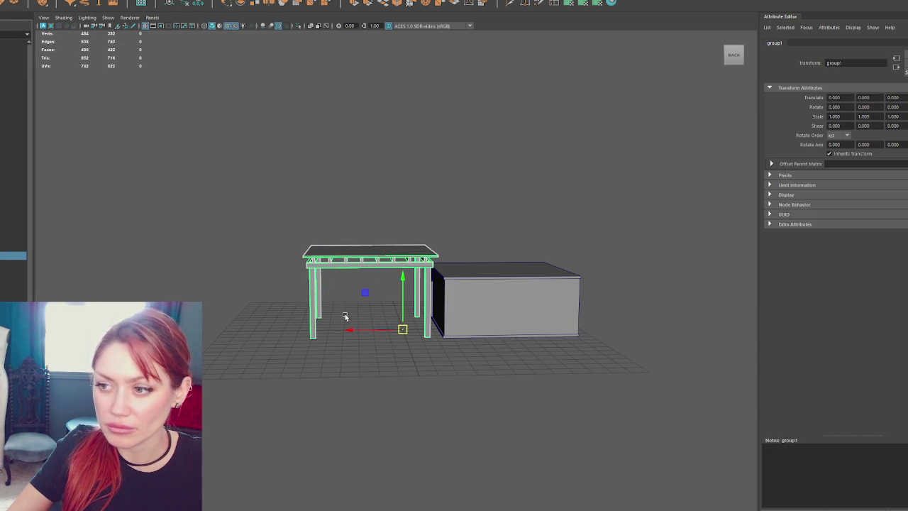
left_click_drag(419, 239, 416, 275)
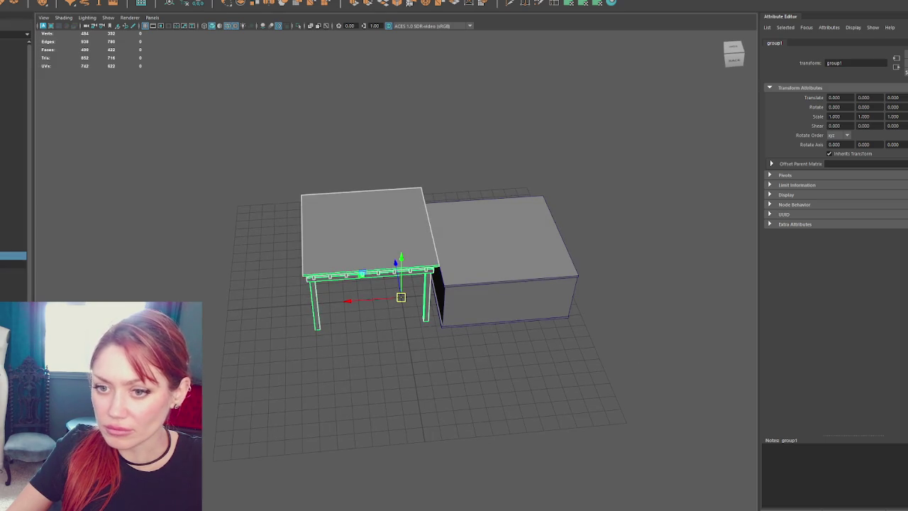
- Move the Pergola forward along Z so it abuts the booth's side
key("ctrl+z")
mouse_move(370, 256)
left_mouse_down()
mouse_move(364, 239)
mouse_move(362, 305)
mouse_move(352, 305)
left_mouse_up()
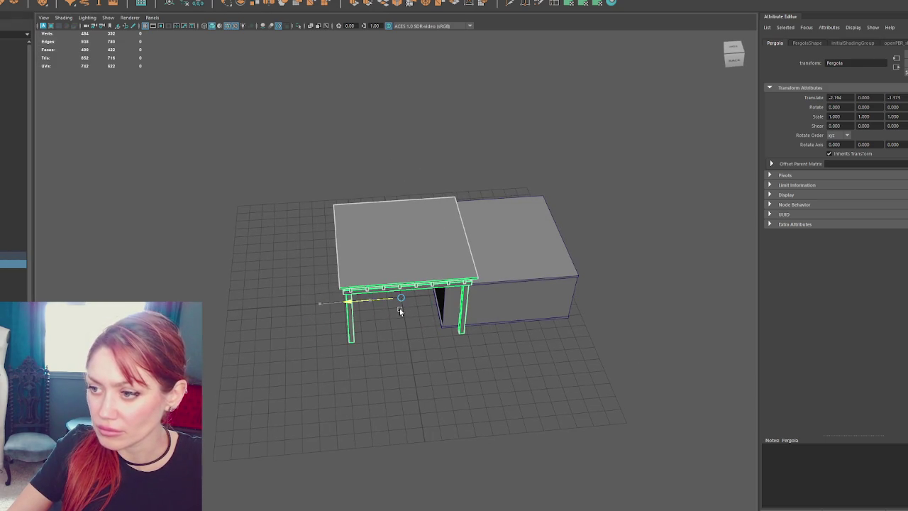
key("ctrl+z")
key("ctrl+z")
key("ctrl+z")
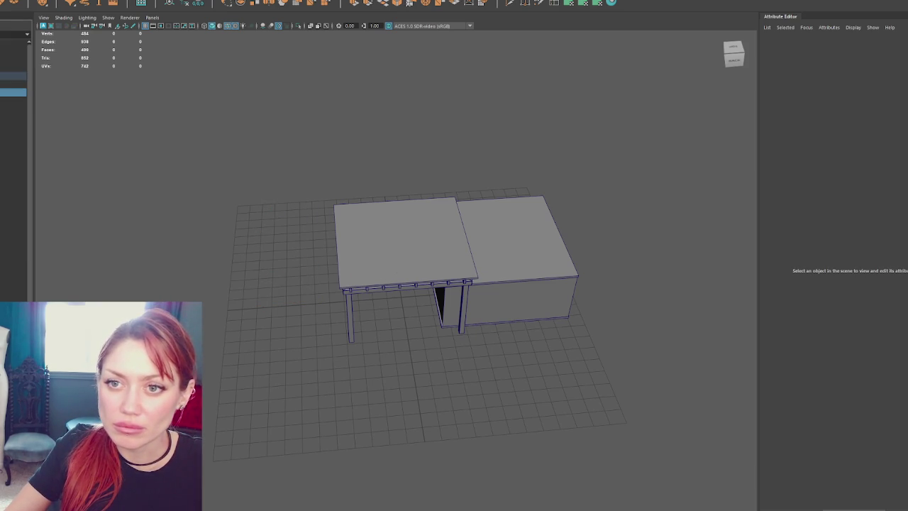
- Isolate group1 with Ctrl+1 so the grey Archive box is hidden
left_click(14, 92)
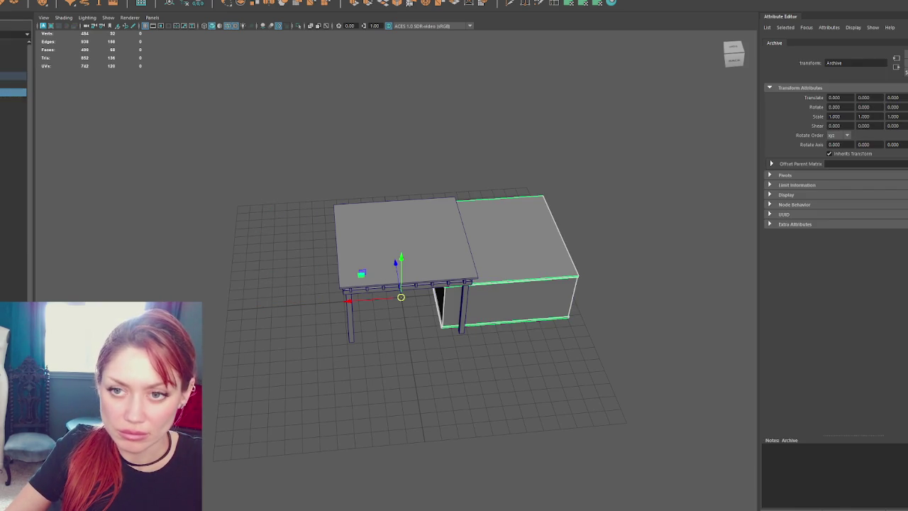
left_click(15, 84)
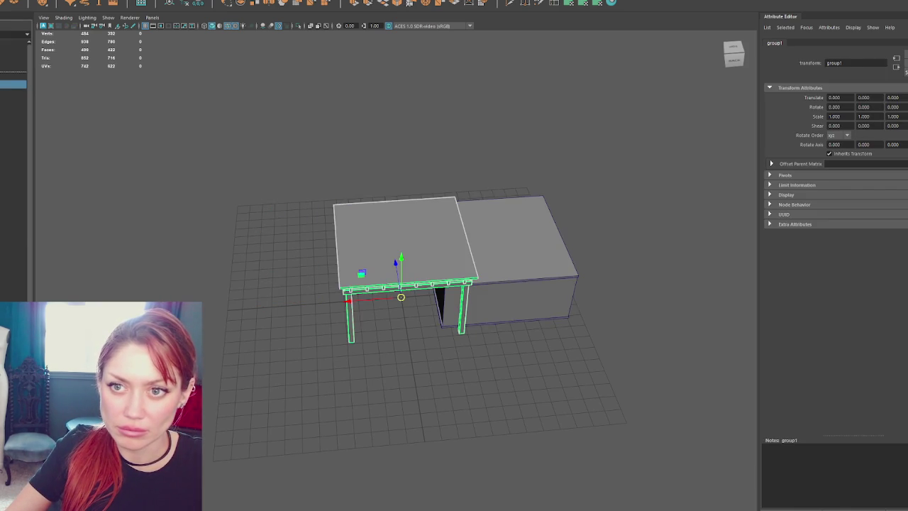
key("ctrl+1")
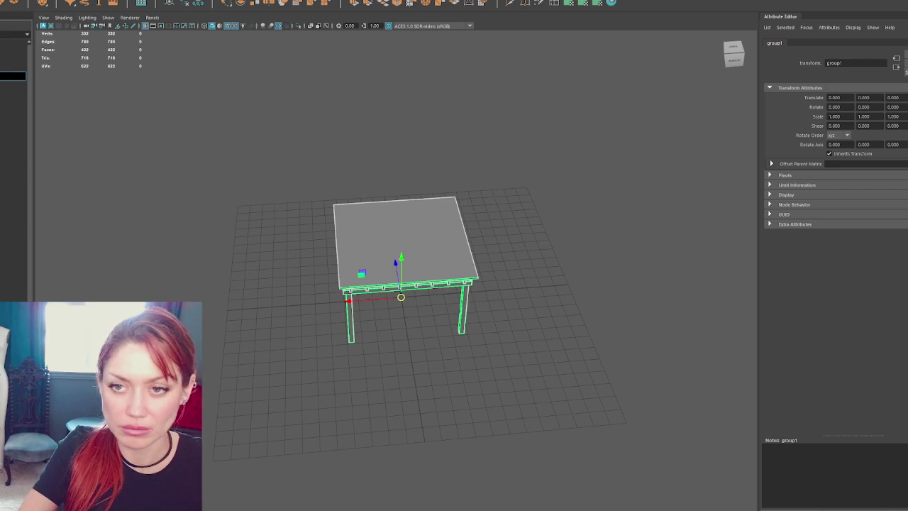
- Slide the pergola over the checkered floor and turn it to rotation Y -50.13
left_click(14, 76)
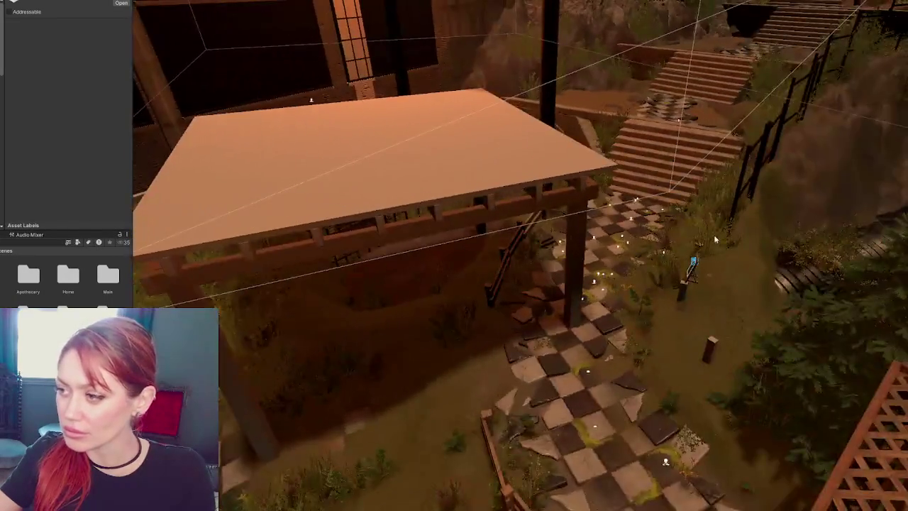
left_click(420, 238)
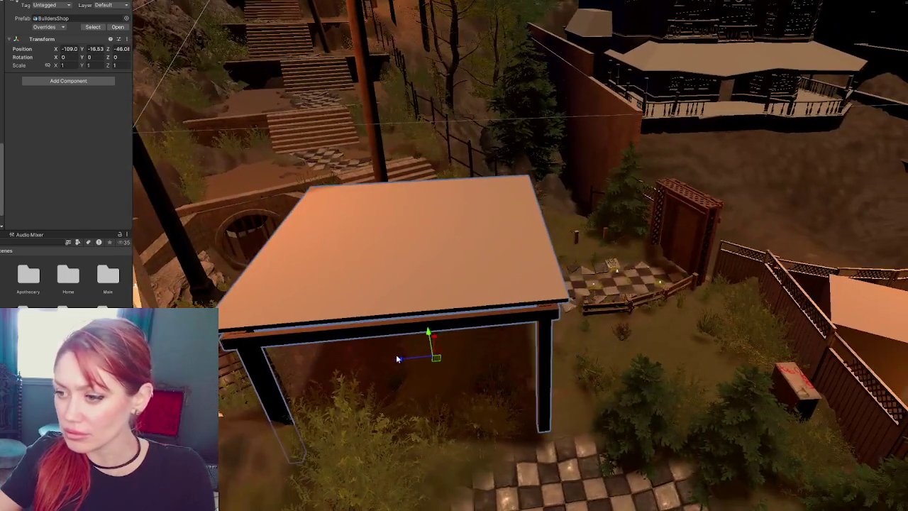
mouse_move(397, 359)
left_mouse_down()
mouse_move(556, 347)
mouse_move(623, 362)
left_mouse_up()
key("e")
key("w")
mouse_move(586, 332)
left_mouse_down()
mouse_move(568, 213)
mouse_move(547, 213)
left_mouse_up()
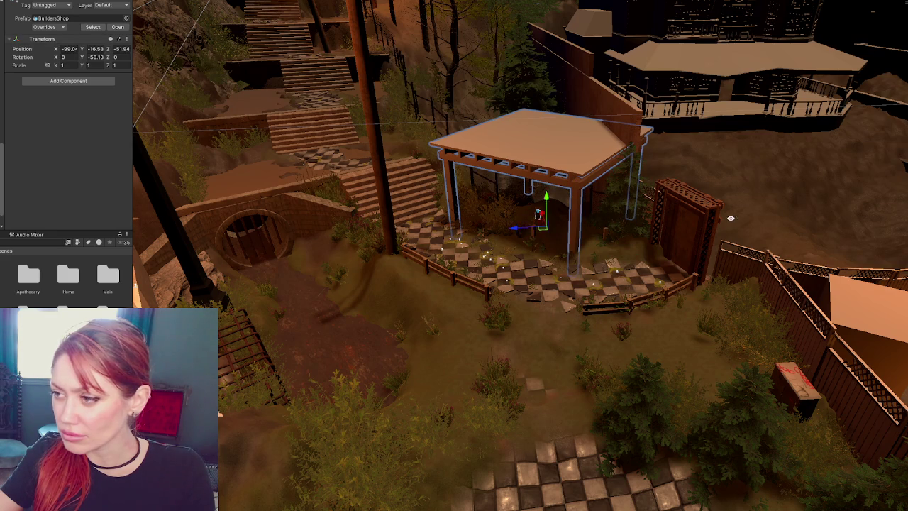
- Frame the pergola, nudge it along X and raise it slightly above the floor
key("f")
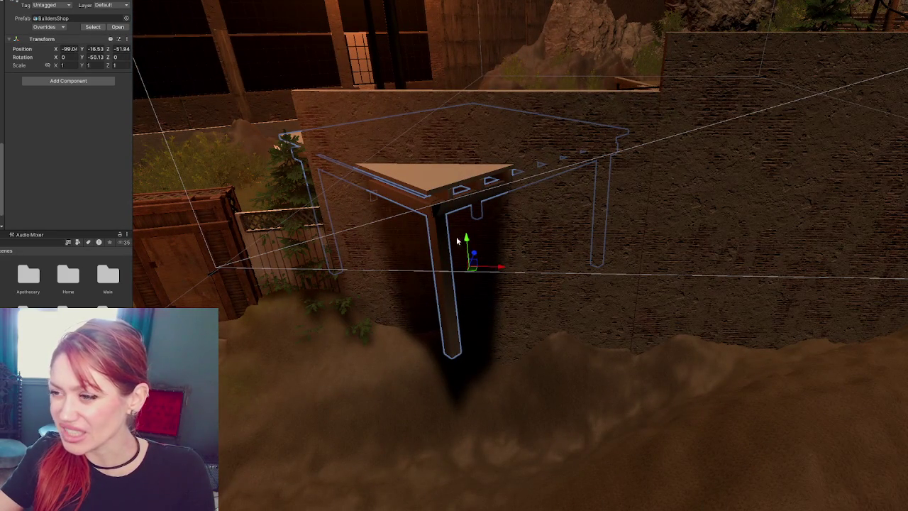
left_click_drag(374, 215, 658, 251)
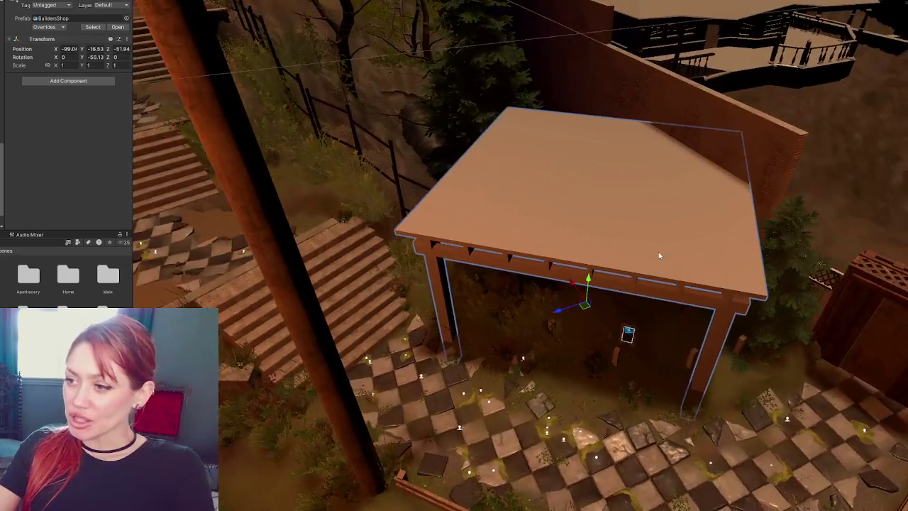
left_click_drag(566, 297, 568, 273)
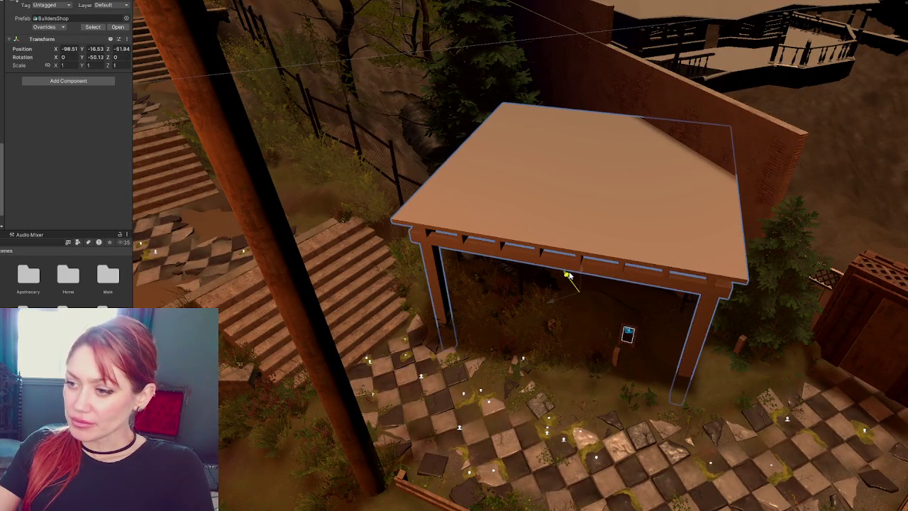
left_click_drag(568, 274, 550, 192)
left_click_drag(570, 241, 572, 213)
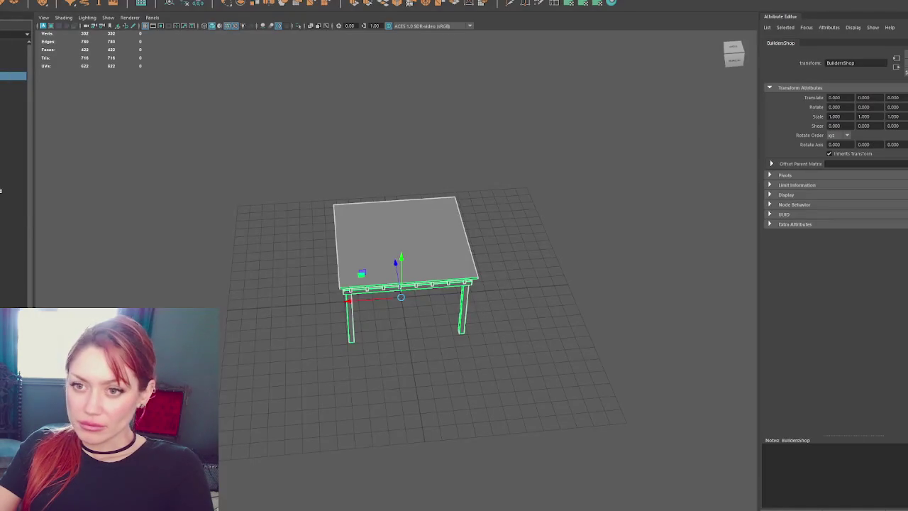
key("Down")
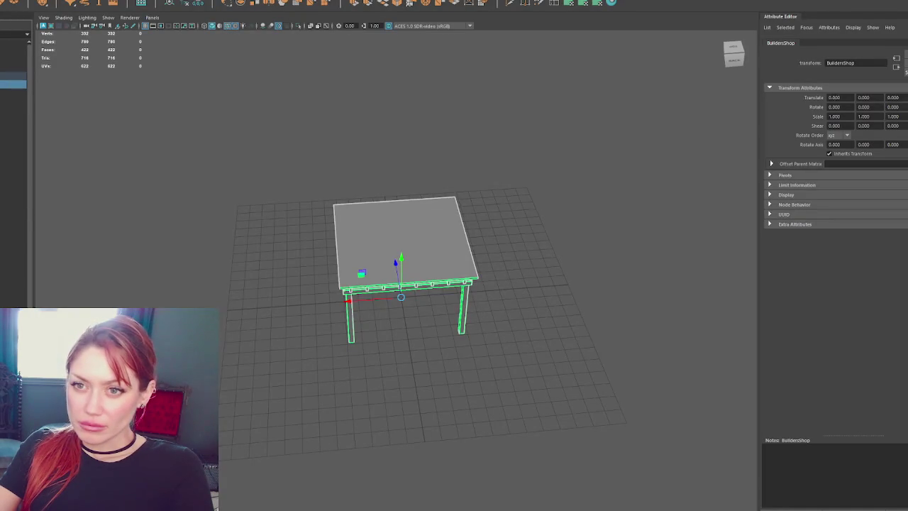
- Scale the Pergola uniformly down to about 0.86, then reselect the BuildersShop group
key("r")
left_click_drag(417, 311, 383, 304)
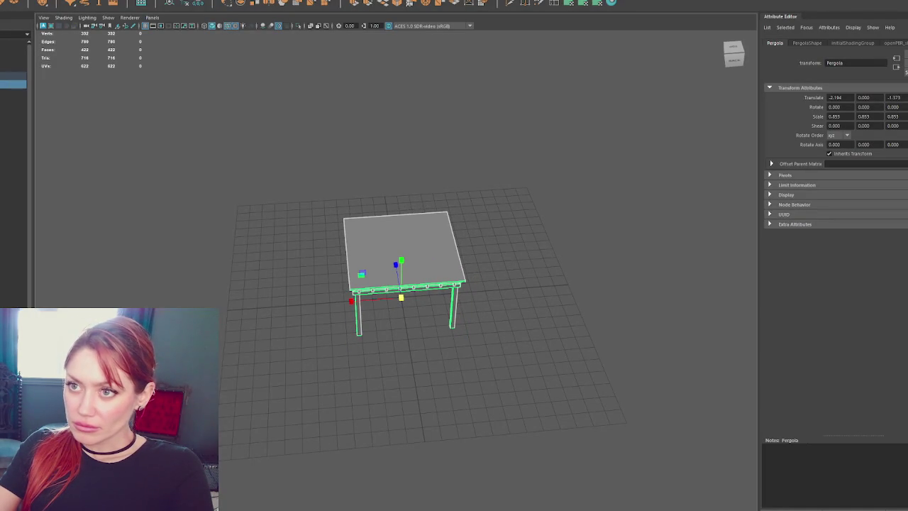
key("Up")
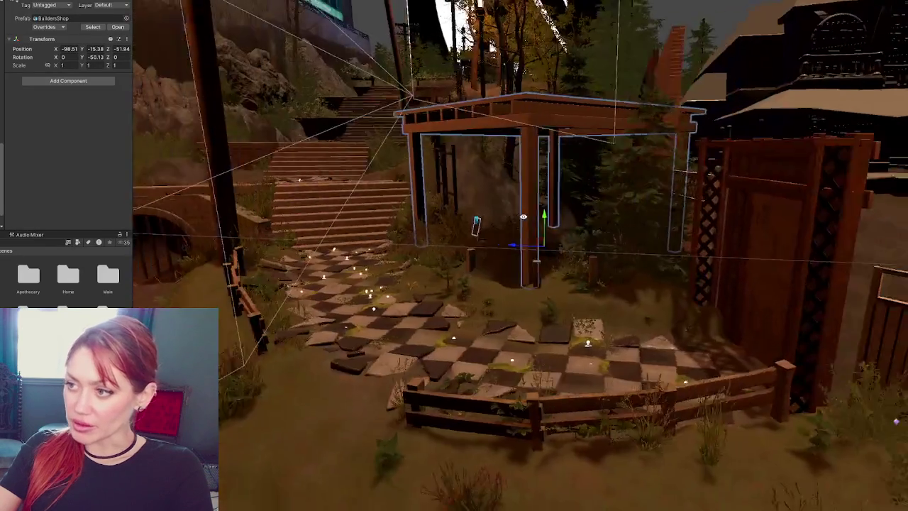
- Slide the resized pergola back beside the checkered path and turn it to Y -47.98
left_click_drag(523, 216, 633, 159)
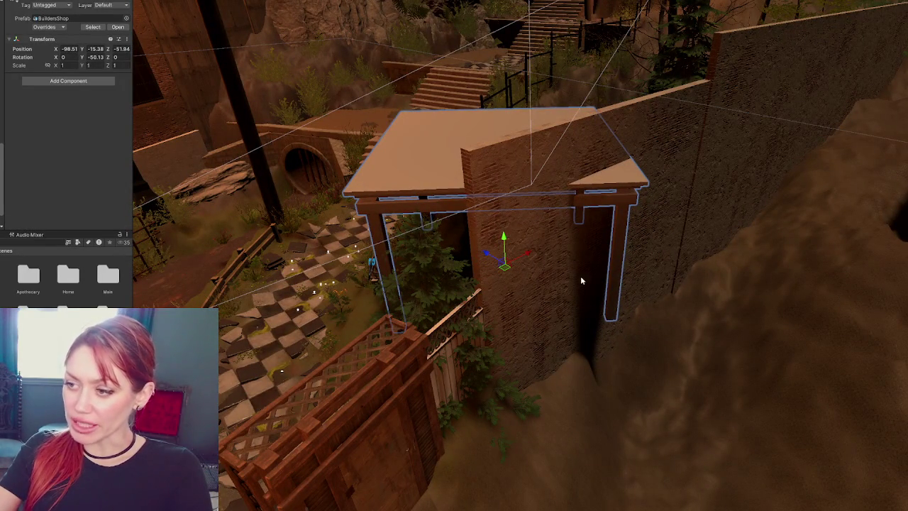
mouse_move(586, 388)
left_mouse_down()
mouse_move(767, 429)
mouse_move(820, 354)
left_mouse_up()
mouse_move(576, 314)
left_mouse_down()
mouse_move(526, 249)
mouse_move(511, 282)
mouse_move(596, 321)
left_mouse_up()
mouse_move(483, 271)
left_mouse_down()
mouse_move(428, 278)
mouse_move(583, 243)
mouse_move(857, 281)
mouse_move(565, 193)
mouse_move(539, 173)
mouse_move(538, 181)
mouse_move(656, 198)
mouse_move(582, 213)
mouse_move(467, 200)
mouse_move(477, 226)
left_mouse_up()
key("e")
key("w")
key("f")
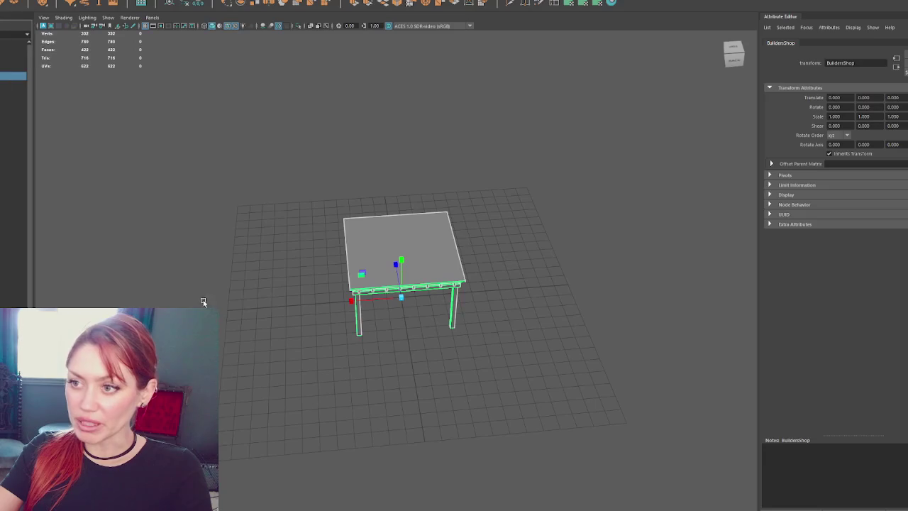
- Duplicate the pergola and move the copy down below the original
right_click(415, 226)
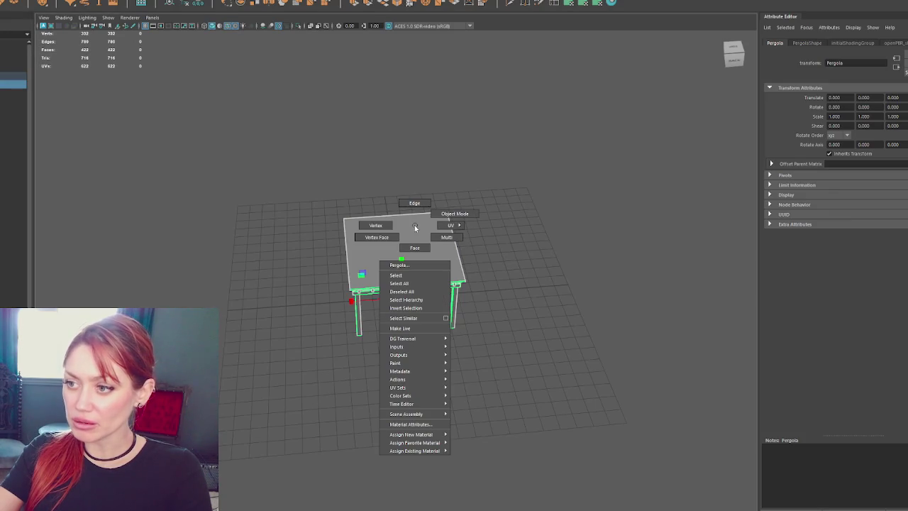
key("ctrl+d")
left_click_drag(400, 304, 401, 362)
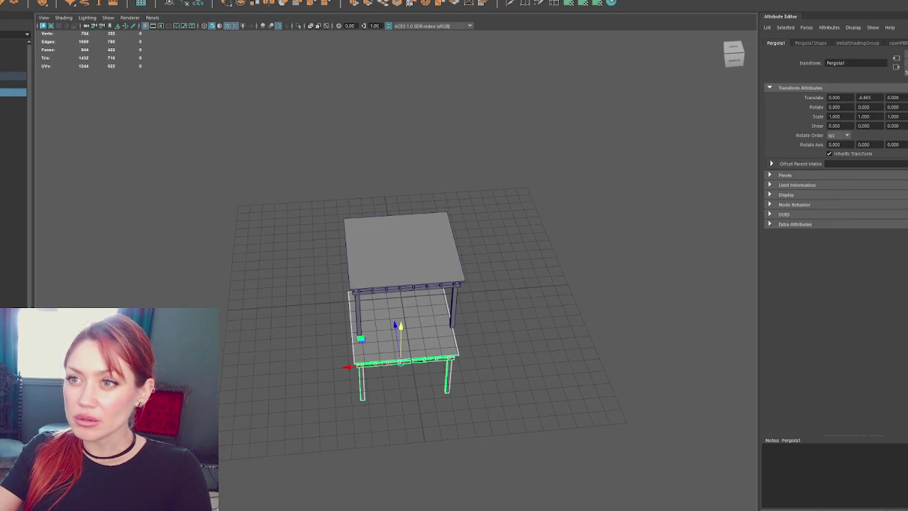
scroll(402, 163, "up", 3)
key("ctrl+F11")
scroll(442, 393, "down", 3)
key("F8")
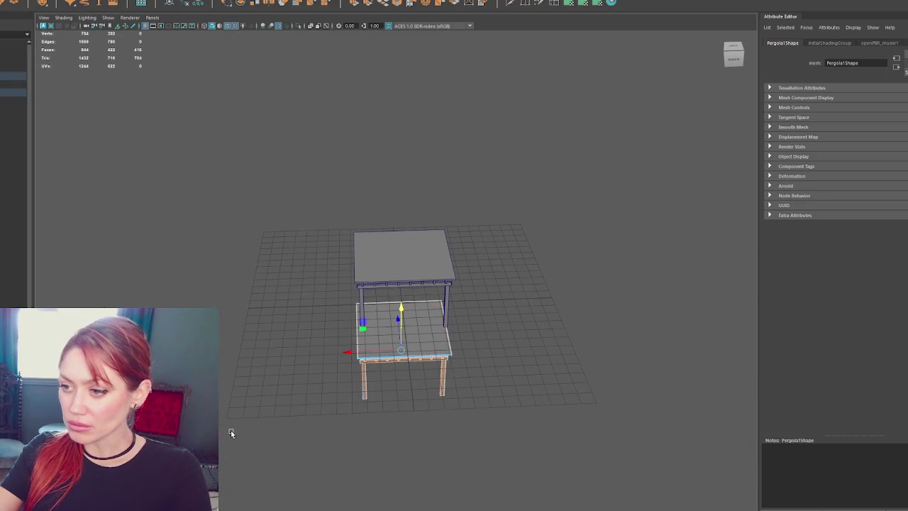
key("e")
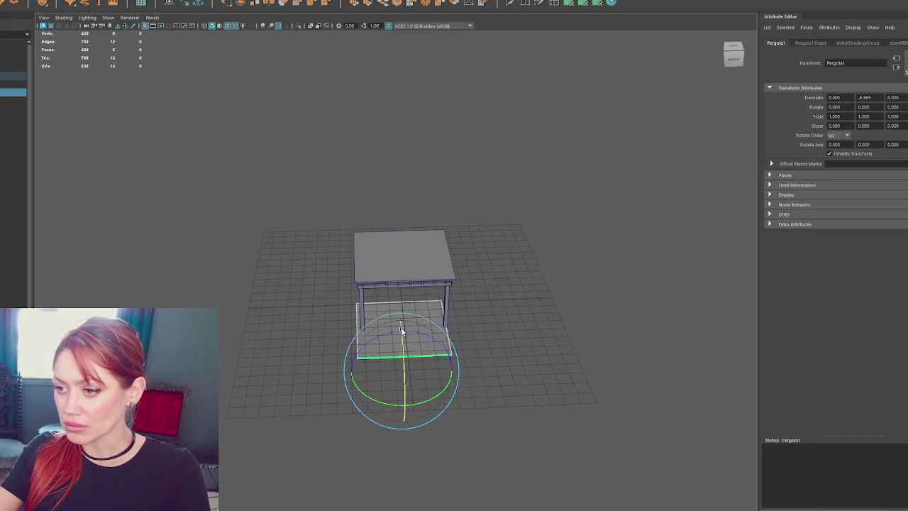
key("w")
mouse_move(402, 329)
left_mouse_down()
mouse_move(411, 288)
mouse_move(402, 295)
mouse_move(405, 35)
left_mouse_up()
key("ctrl+z")
- Stretch the copy to about 24 on Y, raise it under the posts and name it Foundation
key("r")
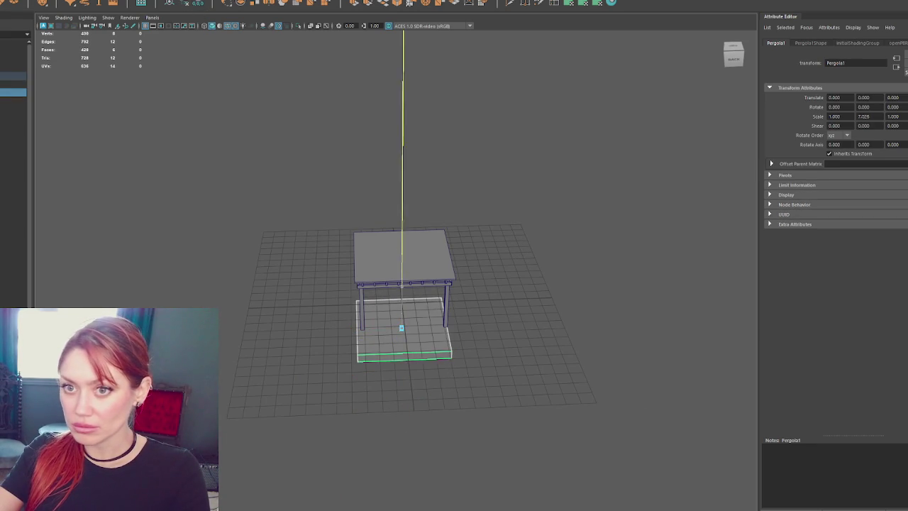
key("f")
scroll(511, 286, "down", 5)
left_click_drag(376, 93, 376, 107)
key("w")
mouse_move(395, 227)
left_mouse_down()
mouse_move(403, 210)
mouse_move(397, 253)
mouse_move(399, 203)
mouse_move(413, 196)
mouse_move(399, 203)
mouse_move(409, 204)
left_mouse_up()
type("Foundation")
key("Return")
left_click(14, 76)
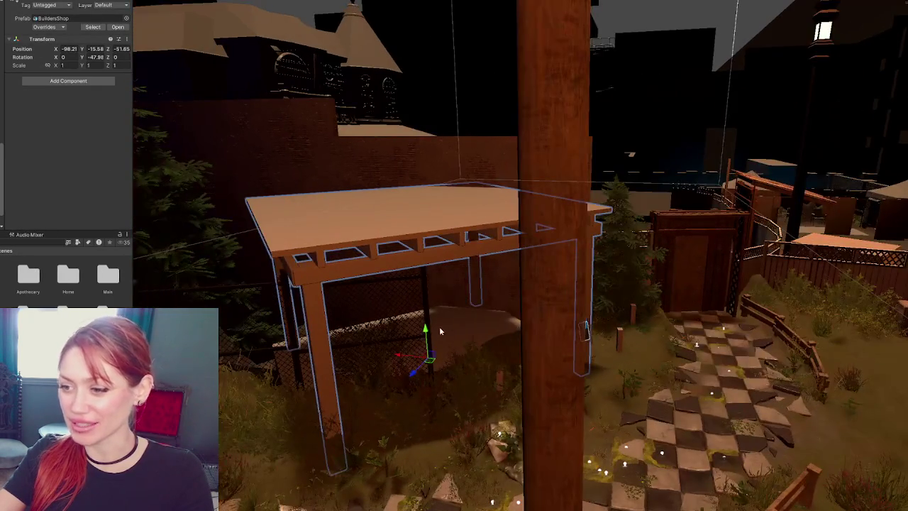
- Adjust the pergola's height to Y -15.12 and search the project assets for 'wood'
mouse_move(439, 326)
left_mouse_down()
mouse_move(442, 287)
mouse_move(450, 286)
mouse_move(398, 291)
mouse_move(454, 284)
mouse_move(440, 304)
mouse_move(450, 323)
left_mouse_up()
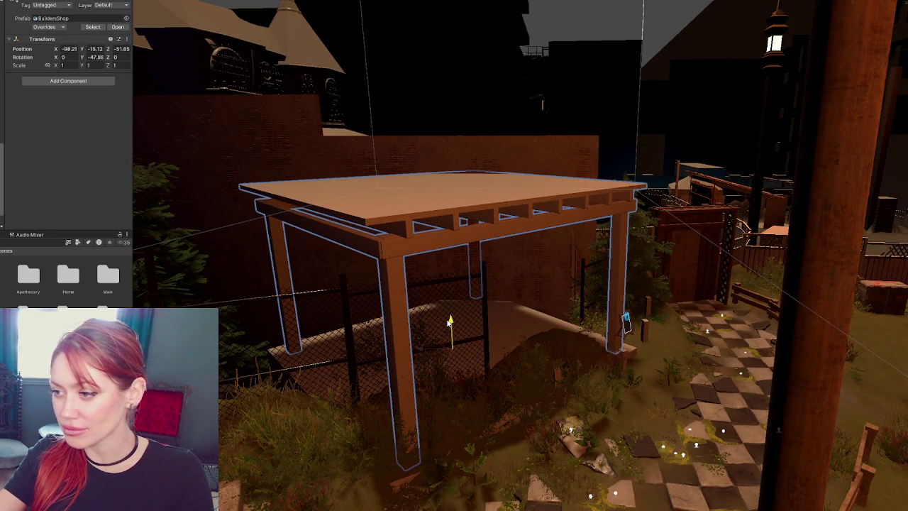
left_click_drag(450, 323, 449, 323)
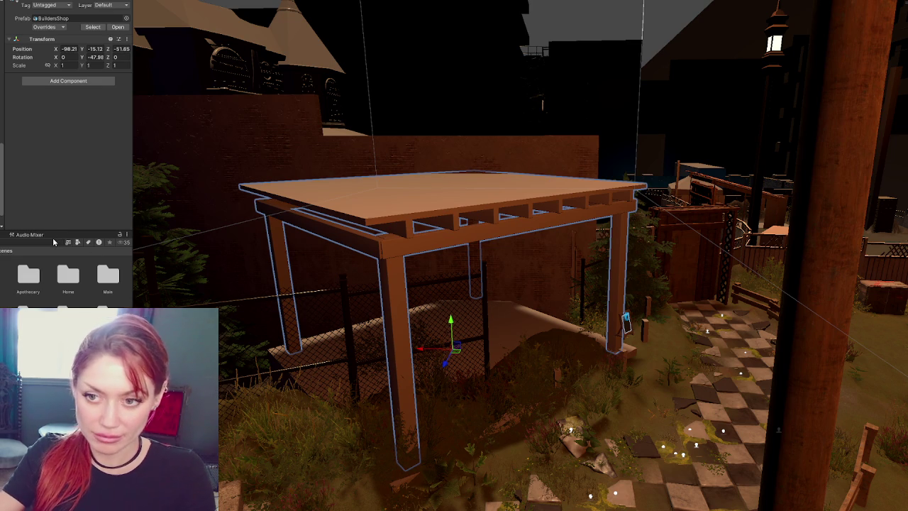
left_click(52, 241)
type("wood")
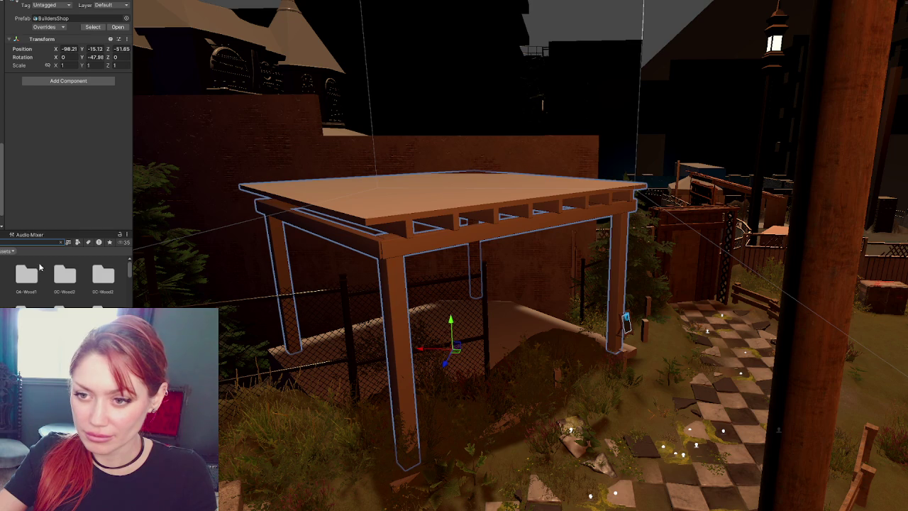
- Filter the results to Materials and apply a darker wood material to the pergola
left_click(76, 242)
left_click(99, 293)
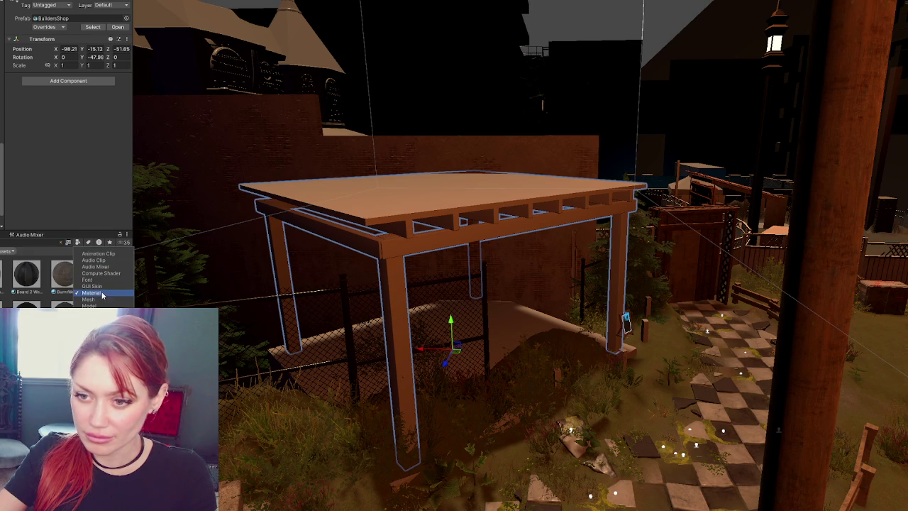
mouse_move(64, 273)
left_mouse_down()
mouse_move(426, 206)
mouse_move(463, 190)
left_mouse_up()
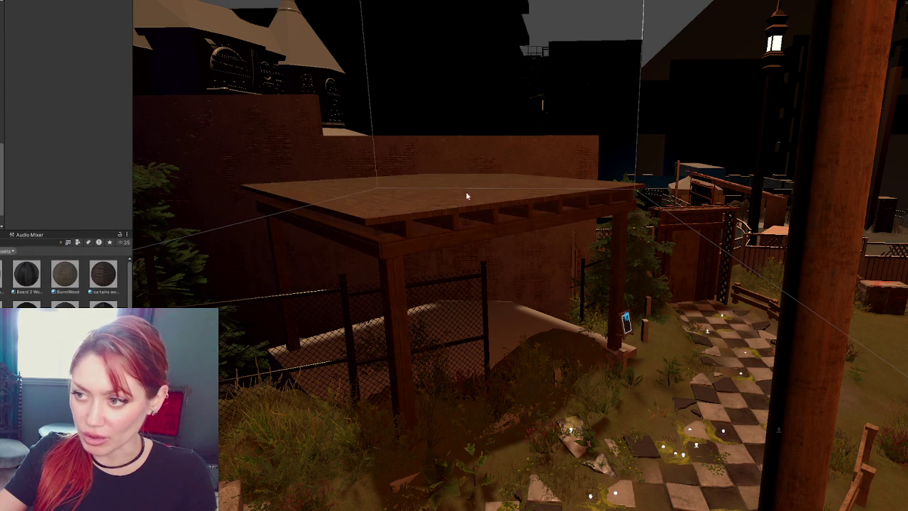
- Search the project for 'concrete' and paste a fence panel beside the pergola
left_click(53, 241)
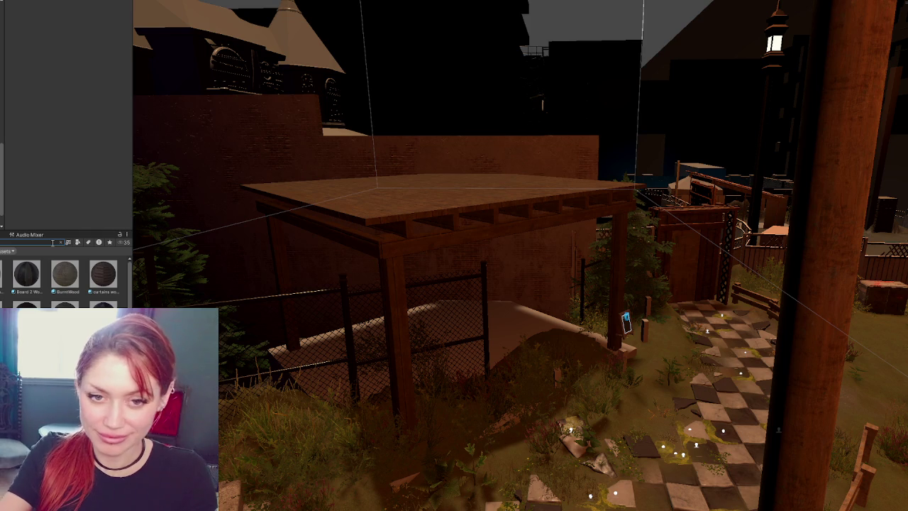
type("concrete")
scroll(64, 277, "down", 2)
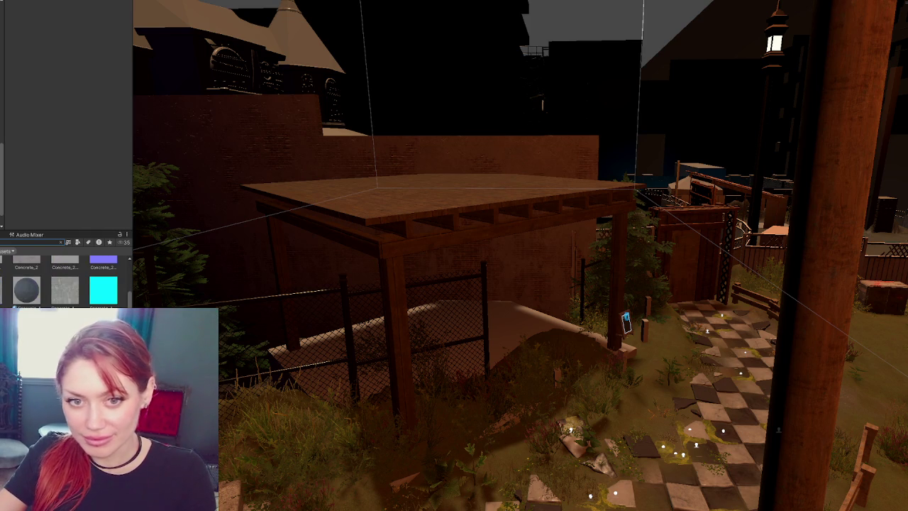
scroll(64, 277, "down", 2)
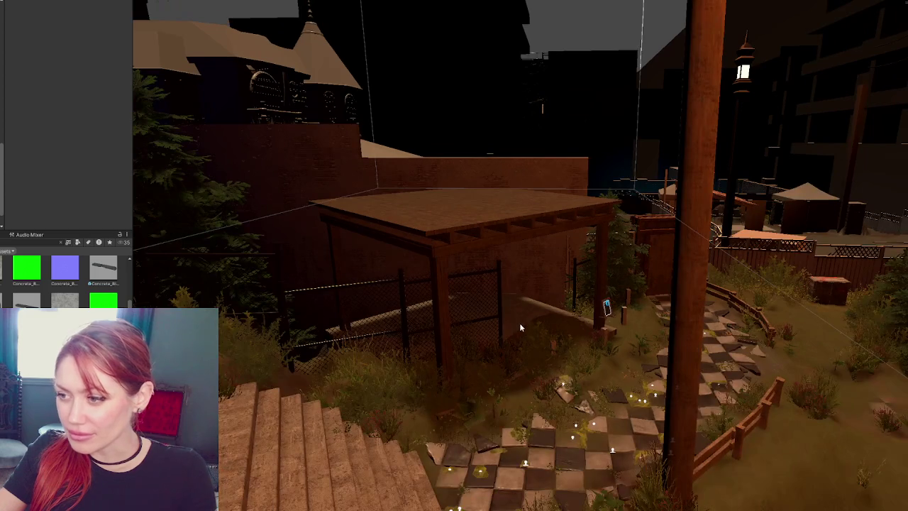
key("ctrl+v")
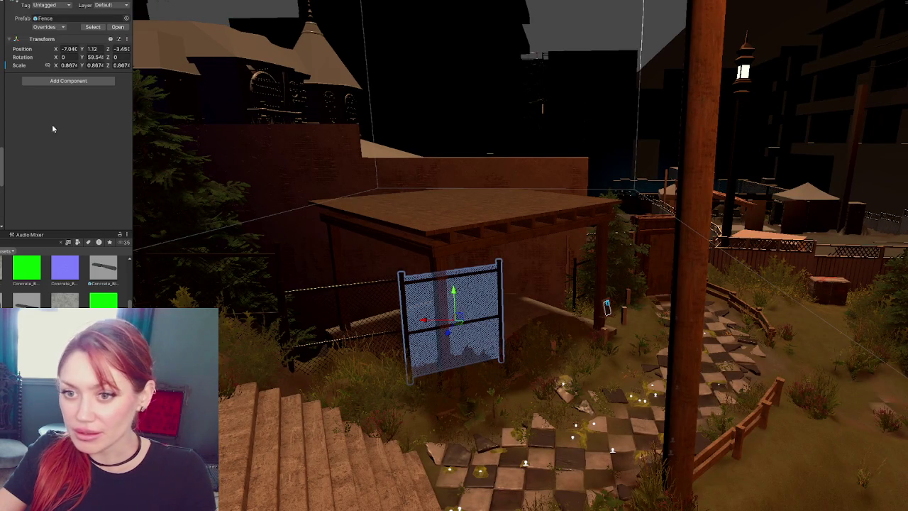
mouse_move(521, 218)
left_mouse_down()
mouse_move(468, 213)
mouse_move(520, 218)
left_mouse_up()
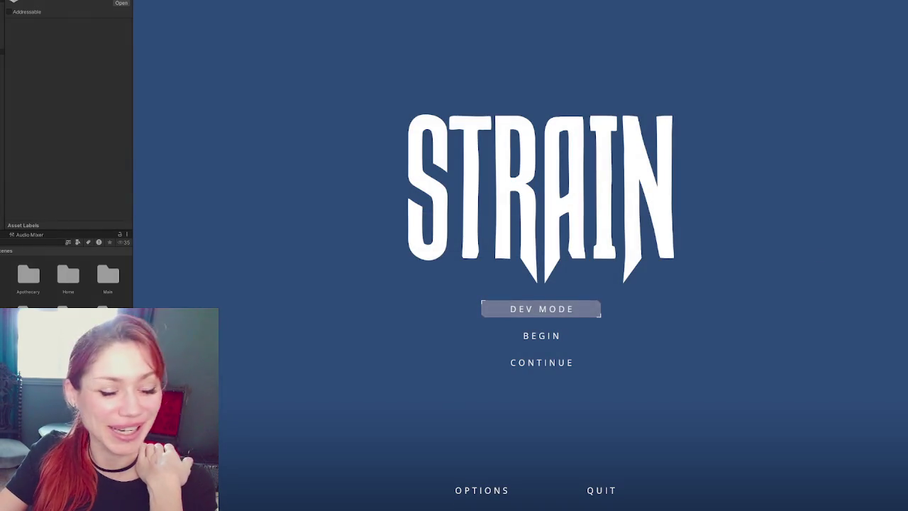
- Choose DEV MODE on the STRAIN title menu and load into first person outdoors
left_click(562, 316)
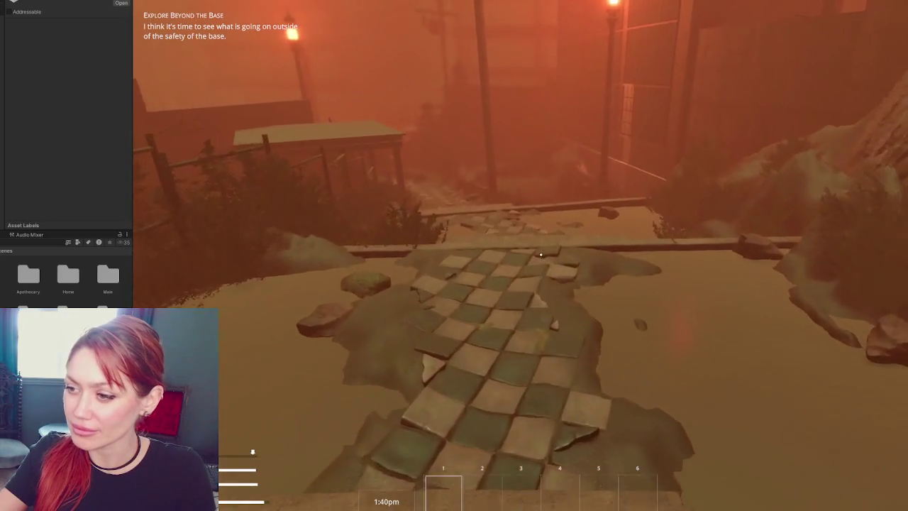
- Walk the player forward past the ledge and down onto the tiled path
key("w")
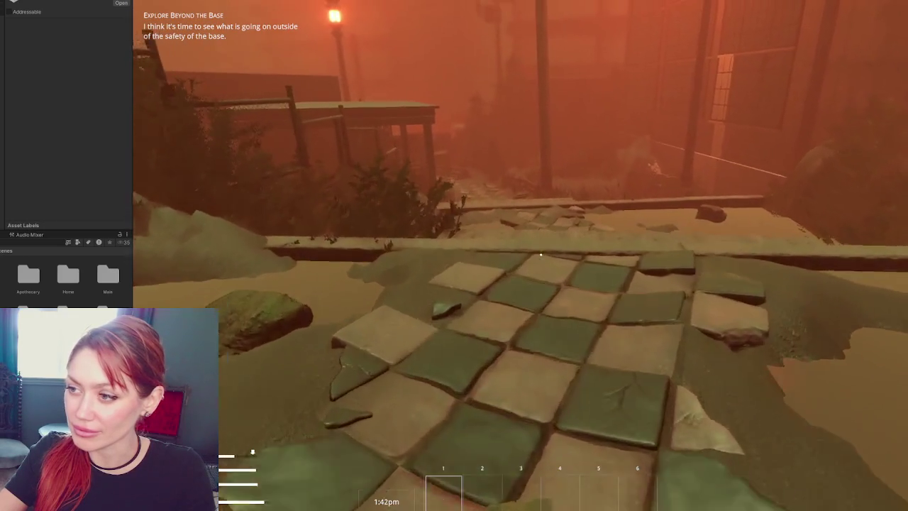
key("w")
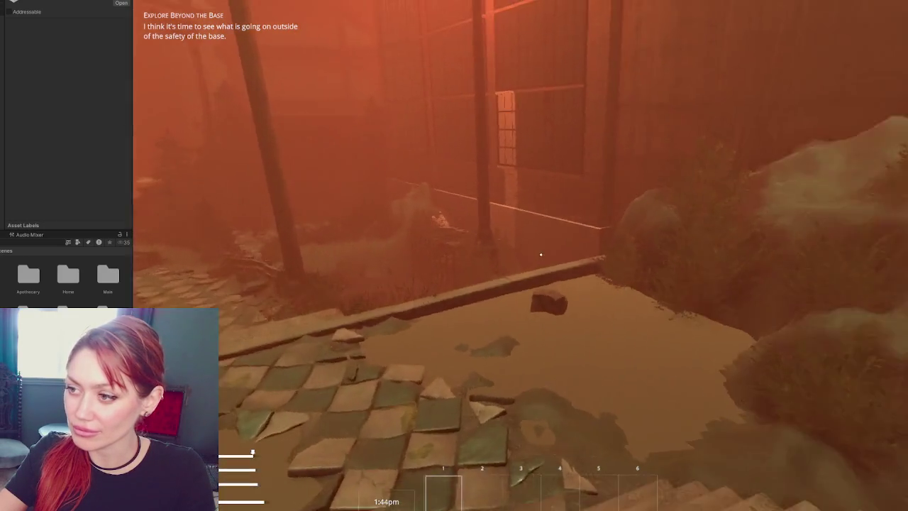
key("w")
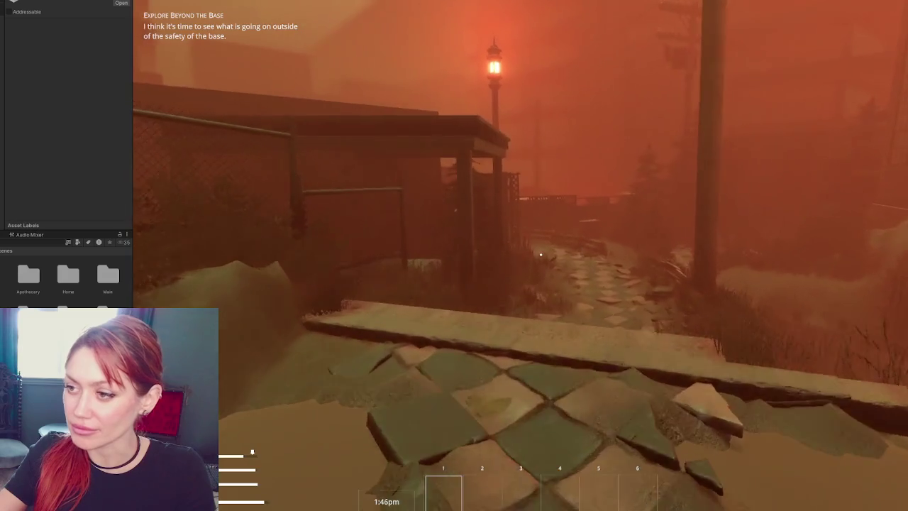
key("s")
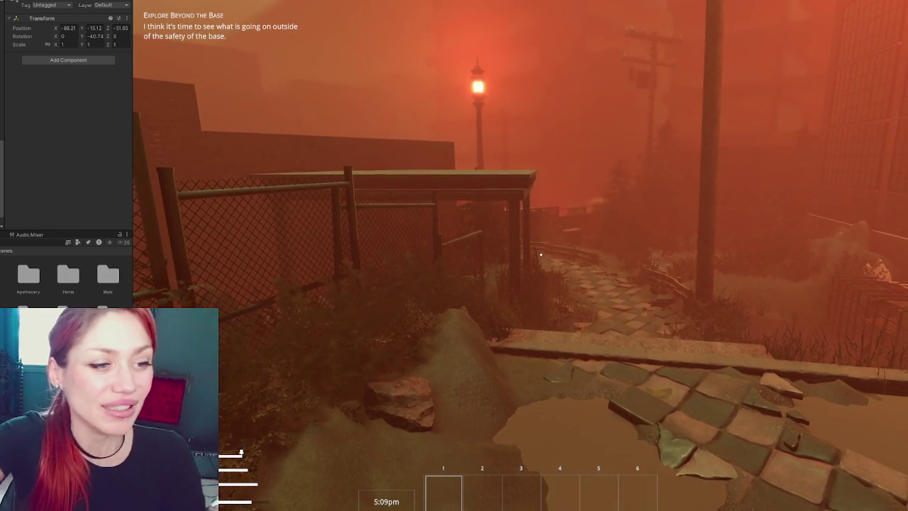
- Approach the pergola and stand under its corner, looking up at the roof and posts
key("w")
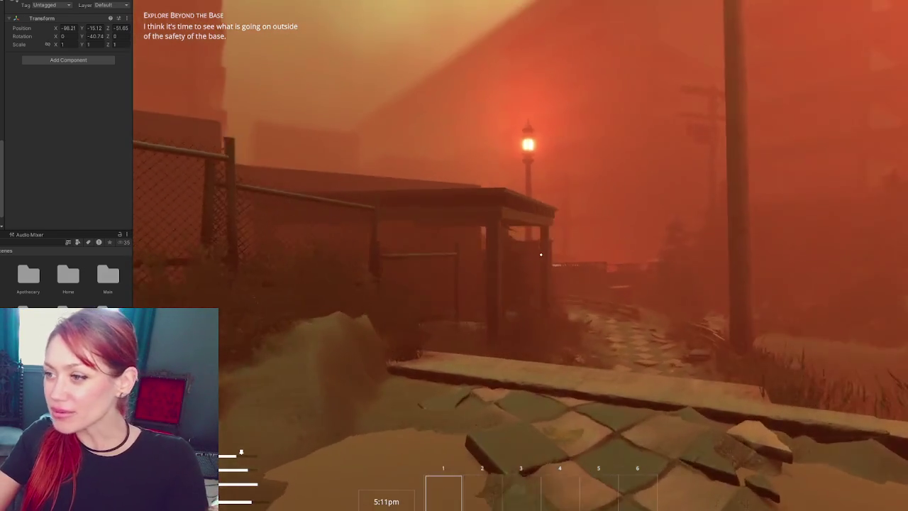
key("w")
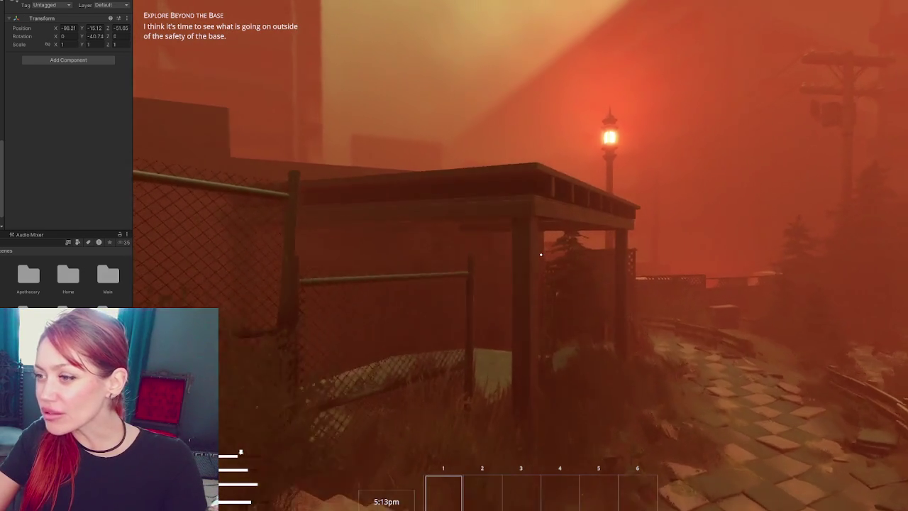
key("w")
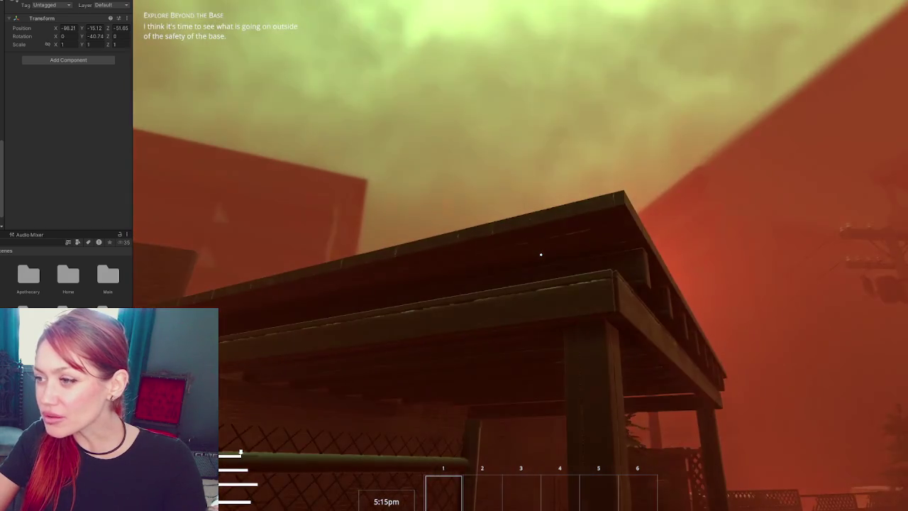
key("w")
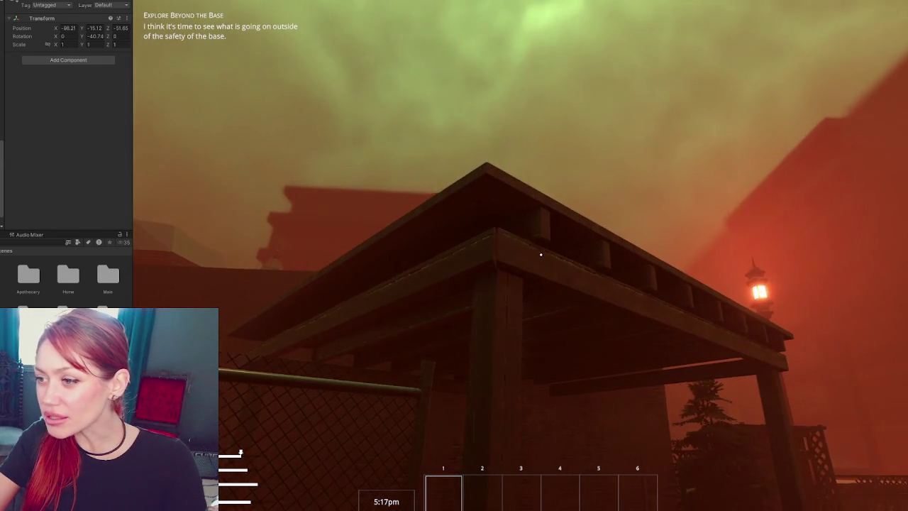
key("w")
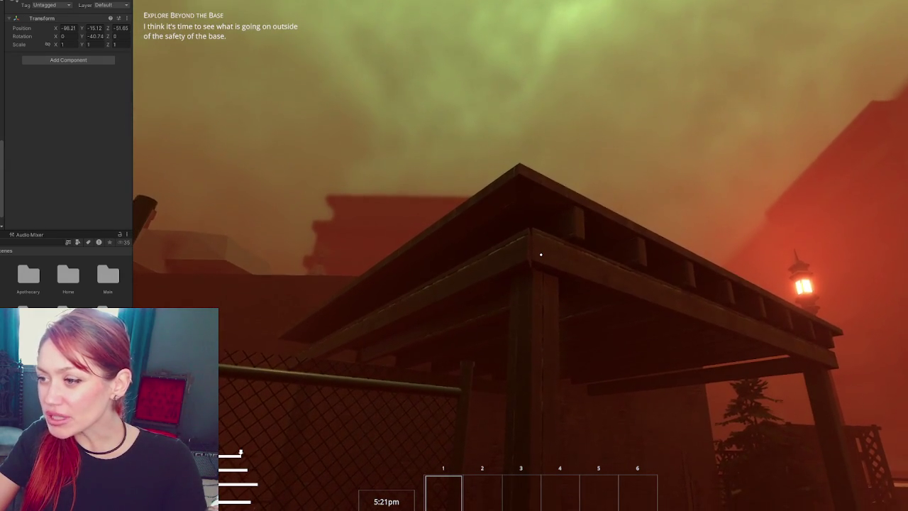
key("w")
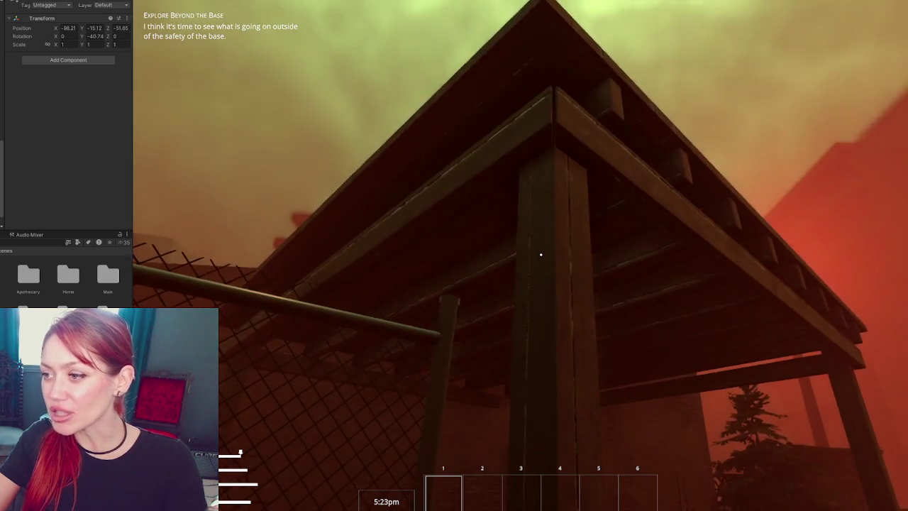